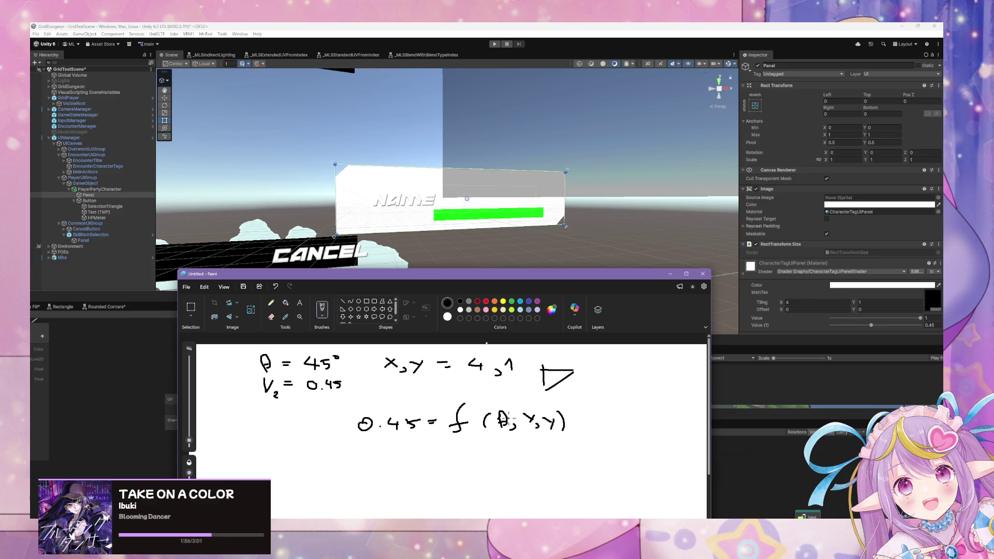
# - Minimize the Paint window holding the 0.45 = f(θ, x, y) notes
pyautogui.click(671, 275)
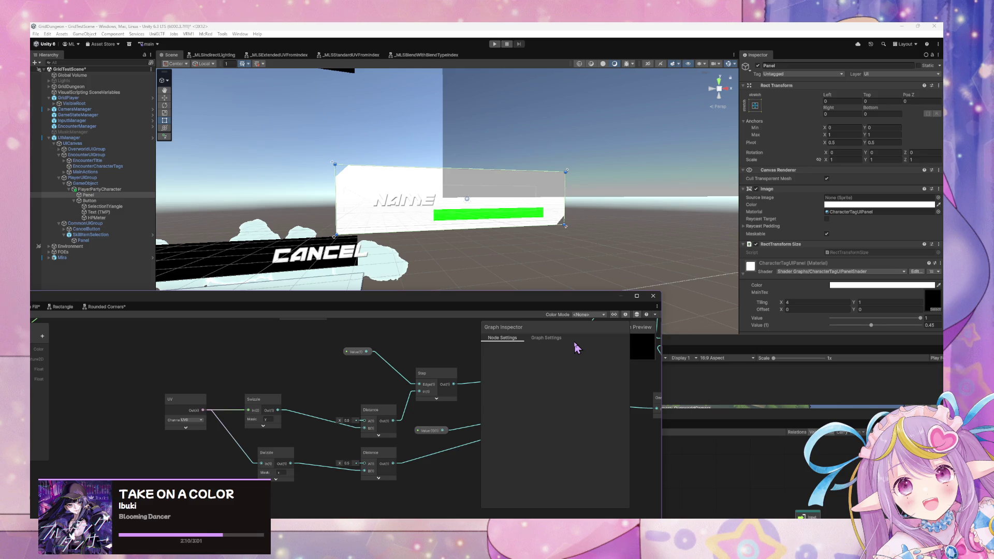
# - Lower the panel material's Value slider to about 0.372 to test the shape
pyautogui.click(922, 320)
pyautogui.moveTo(922, 320)
pyautogui.mouseDown()
pyautogui.moveTo(828, 313)
pyautogui.moveTo(880, 312)
pyautogui.moveTo(864, 313)
pyautogui.mouseUp()
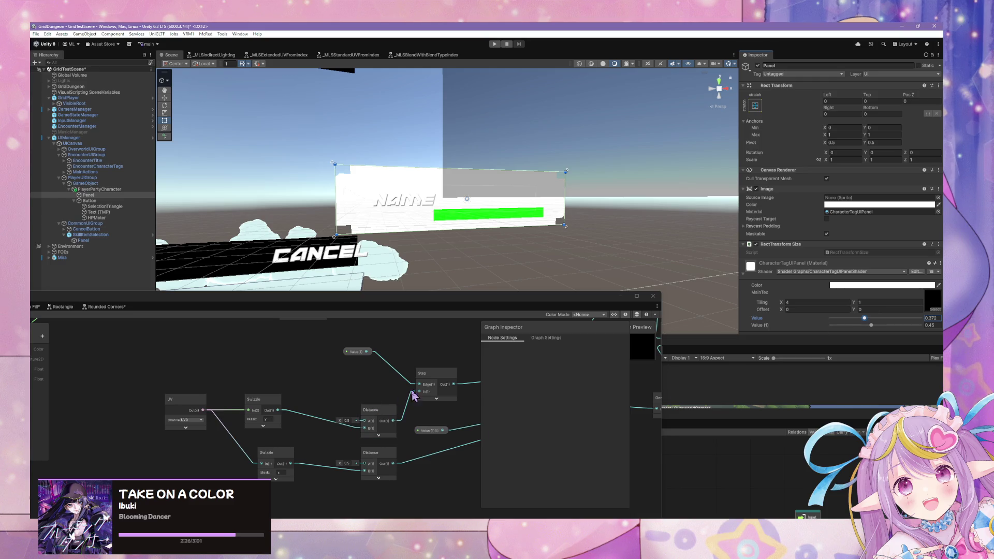
pyautogui.moveTo(544, 411); pyautogui.dragTo(396, 391)
# - Rearrange the One Minus, Multiply and Saturate nodes neatly beside the Add node
pyautogui.moveTo(489, 361); pyautogui.dragTo(349, 411)
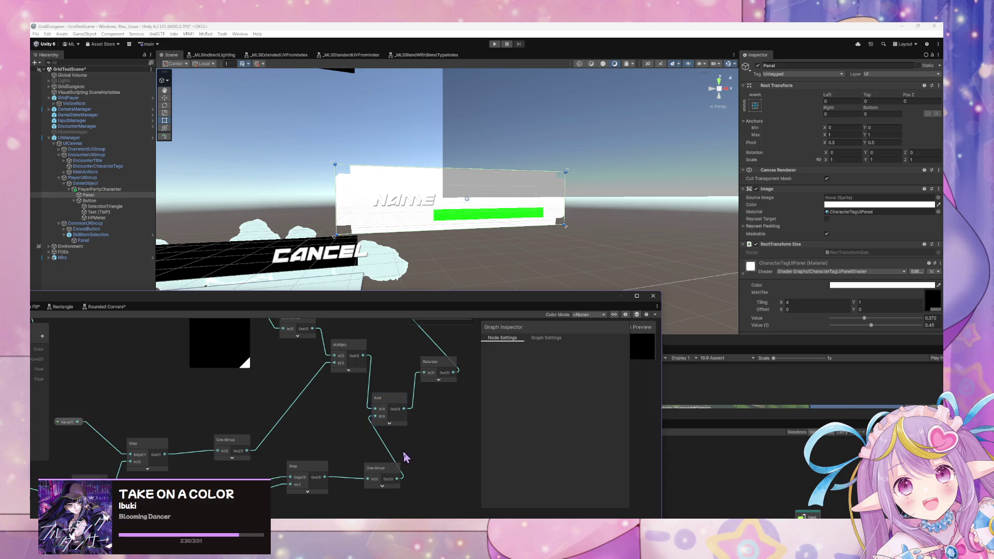
pyautogui.moveTo(399, 469)
pyautogui.mouseDown()
pyautogui.moveTo(379, 439)
pyautogui.moveTo(343, 420)
pyautogui.moveTo(344, 397)
pyautogui.moveTo(376, 418)
pyautogui.mouseUp()
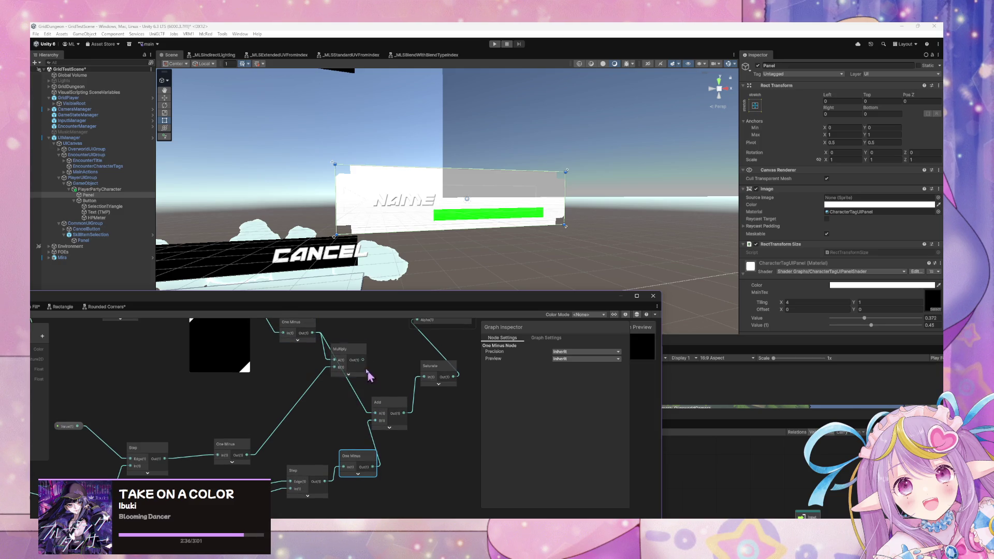
pyautogui.moveTo(346, 350); pyautogui.dragTo(464, 433)
pyautogui.moveTo(454, 386)
pyautogui.mouseDown()
pyautogui.moveTo(455, 403)
pyautogui.moveTo(406, 424)
pyautogui.moveTo(441, 441)
pyautogui.moveTo(468, 419)
pyautogui.moveTo(401, 357)
pyautogui.moveTo(372, 341)
pyautogui.moveTo(369, 358)
pyautogui.mouseUp()
pyautogui.moveTo(491, 296)
pyautogui.mouseDown()
pyautogui.moveTo(594, 348)
pyautogui.moveTo(612, 345)
pyautogui.moveTo(599, 351)
pyautogui.moveTo(314, 273)
pyautogui.mouseUp()
# - Save the shader graph and tidy the Add and Saturate nodes
pyautogui.click(155, 364)
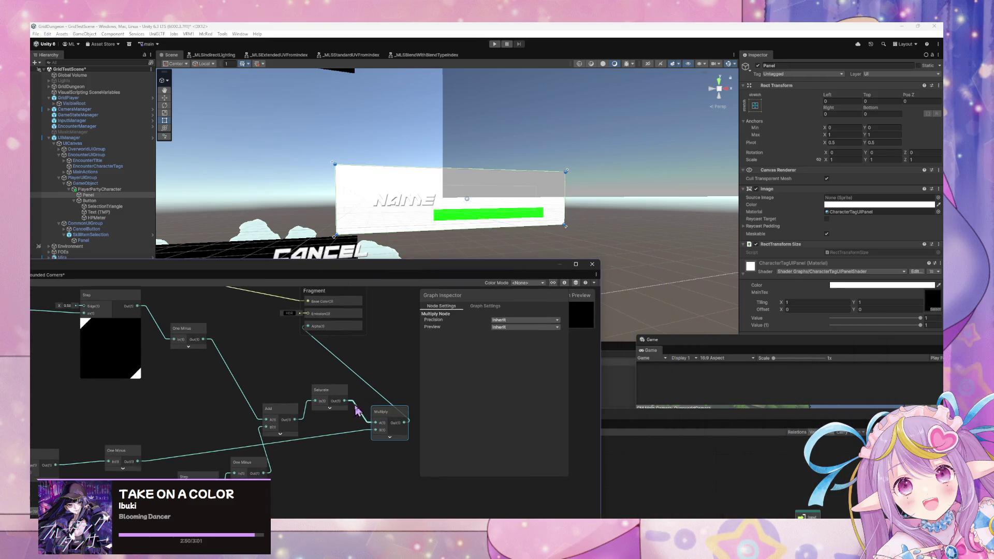
pyautogui.click(288, 412)
pyautogui.moveTo(287, 412); pyautogui.dragTo(284, 385)
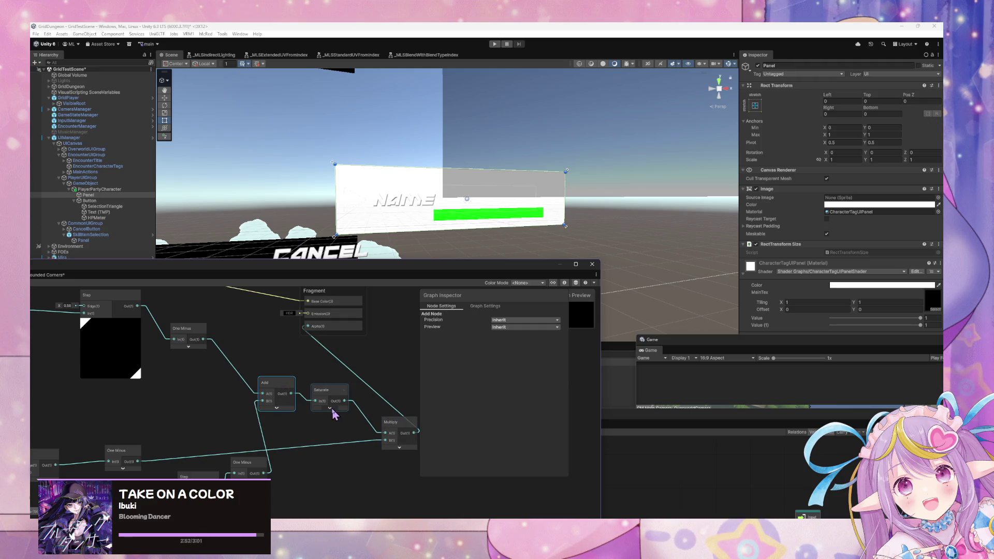
pyautogui.click(330, 409)
pyautogui.click(342, 411)
pyautogui.moveTo(179, 412)
pyautogui.mouseDown()
pyautogui.moveTo(336, 382)
pyautogui.moveTo(233, 382)
pyautogui.mouseUp()
# - Drop the material's Value to 0.04 and set Tiling X to 4
pyautogui.moveTo(920, 318)
pyautogui.mouseDown()
pyautogui.moveTo(828, 322)
pyautogui.moveTo(849, 319)
pyautogui.mouseUp()
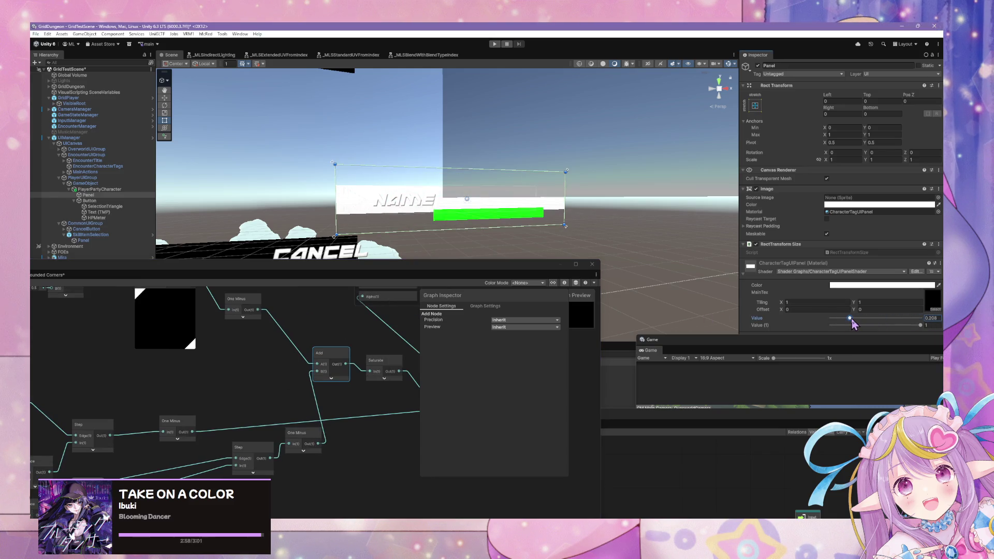
pyautogui.click(809, 304)
pyautogui.write('4')
# - Raise Value to test the panel and enter 0.45 for Value (1)
pyautogui.moveTo(850, 318)
pyautogui.mouseDown()
pyautogui.moveTo(906, 323)
pyautogui.moveTo(842, 325)
pyautogui.moveTo(922, 326)
pyautogui.mouseUp()
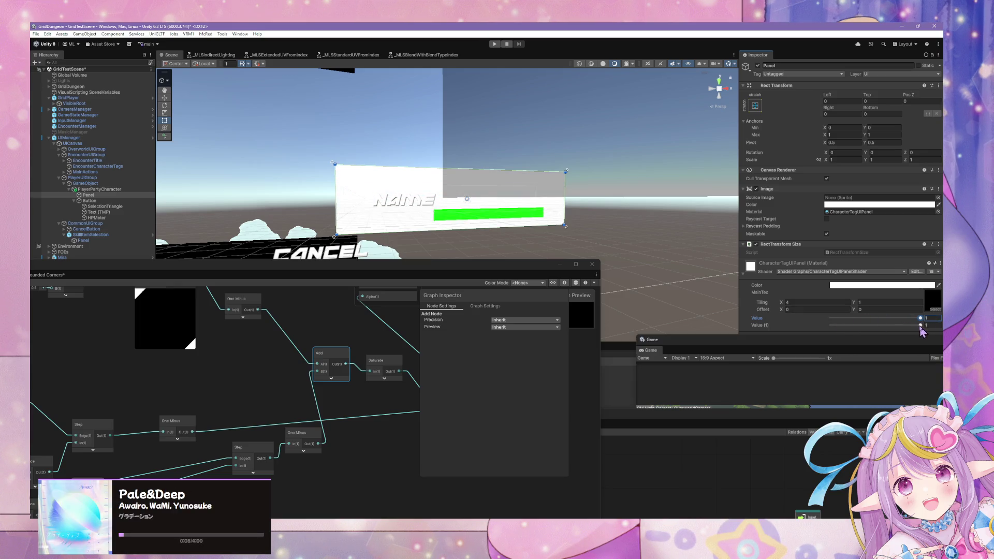
pyautogui.moveTo(909, 326)
pyautogui.mouseDown()
pyautogui.moveTo(859, 326)
pyautogui.moveTo(874, 325)
pyautogui.mouseUp()
pyautogui.write('0.45')
pyautogui.moveTo(890, 320)
pyautogui.mouseDown()
pyautogui.moveTo(819, 319)
pyautogui.moveTo(883, 317)
pyautogui.mouseUp()
pyautogui.moveTo(266, 340); pyautogui.dragTo(350, 341)
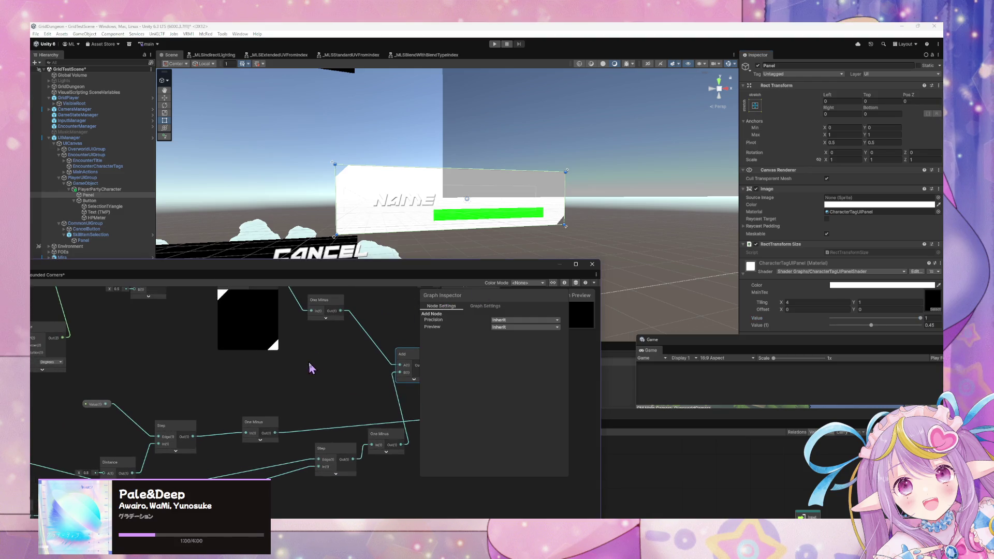
pyautogui.rightClick(311, 368)
pyautogui.click(332, 364)
pyautogui.write('tria')
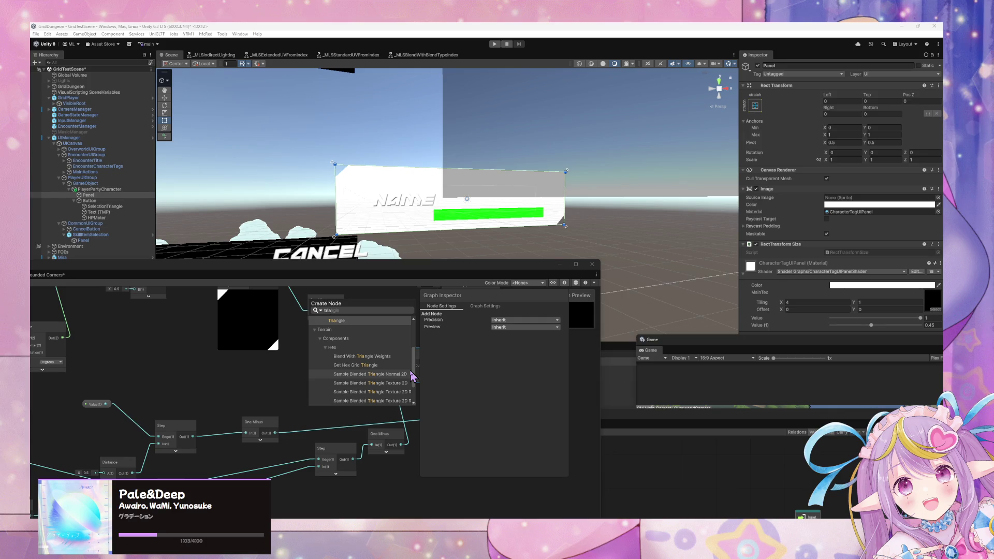
pyautogui.press('Return')
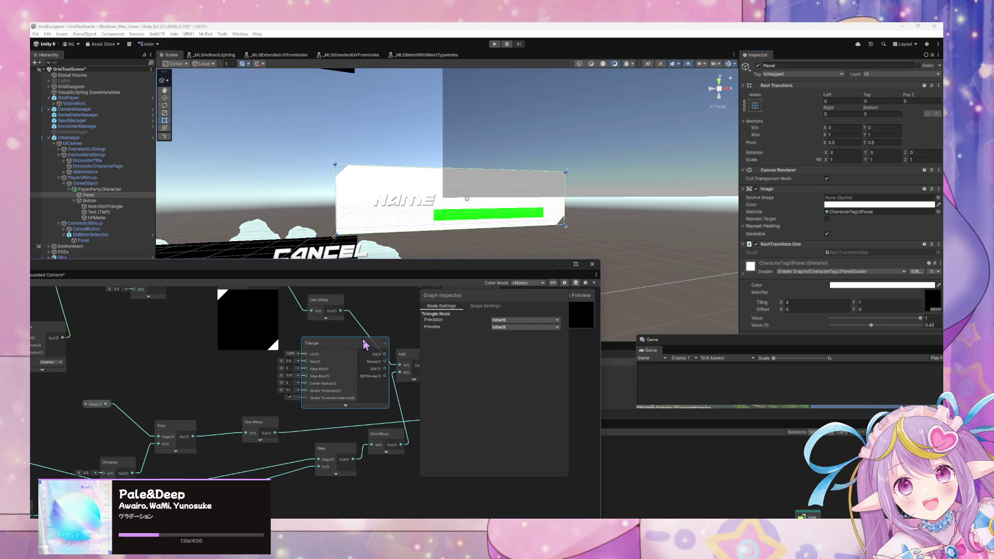
pyautogui.click(343, 406)
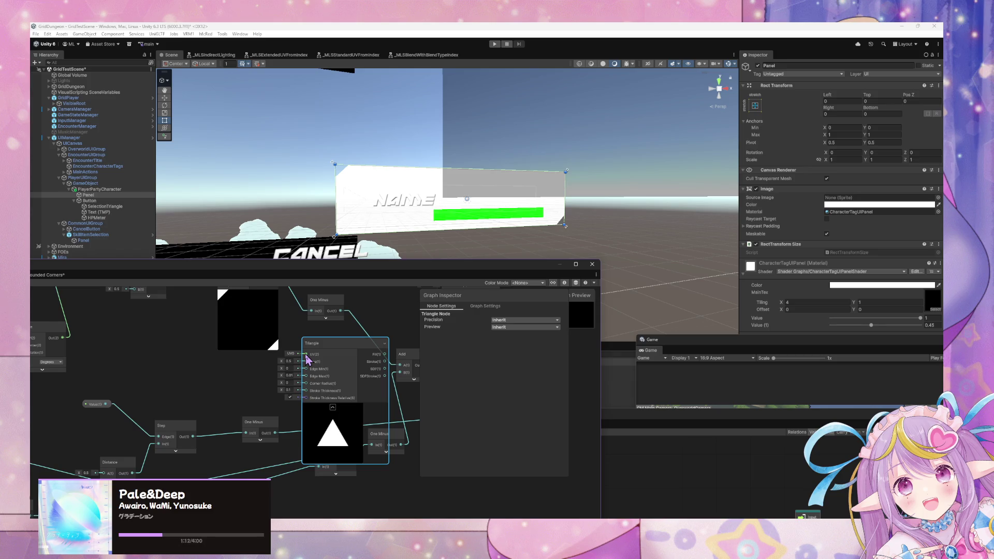
pyautogui.moveTo(306, 355); pyautogui.dragTo(237, 362)
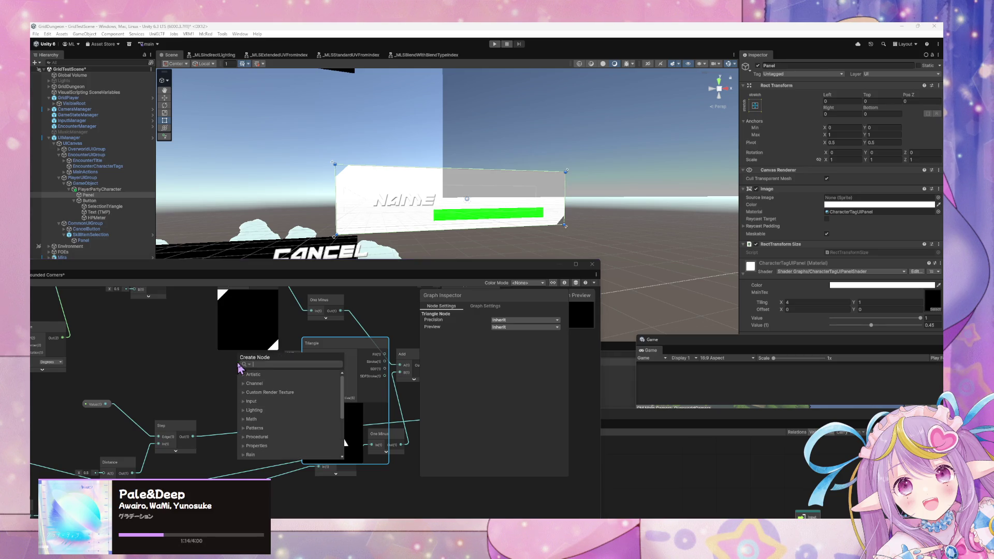
pyautogui.write('tiling')
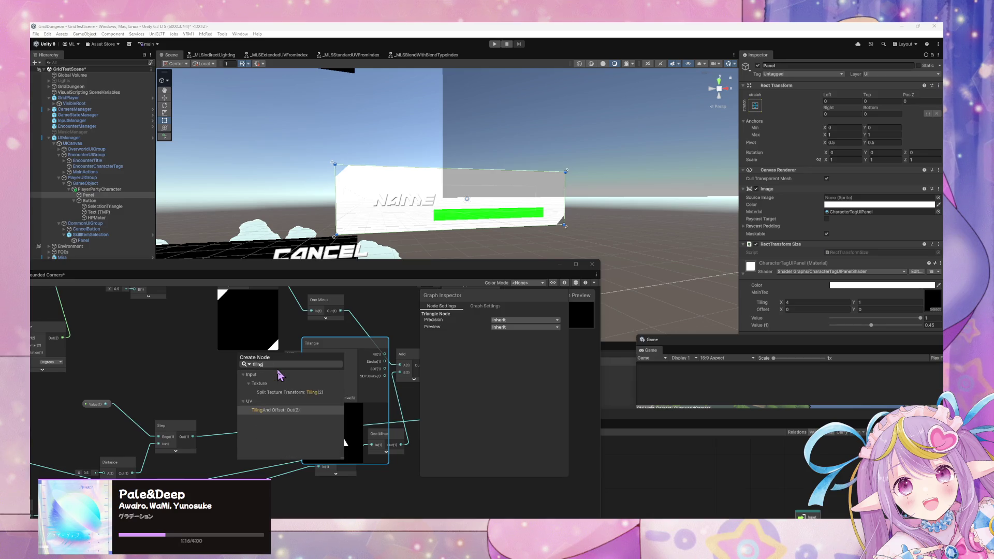
pyautogui.press('Return')
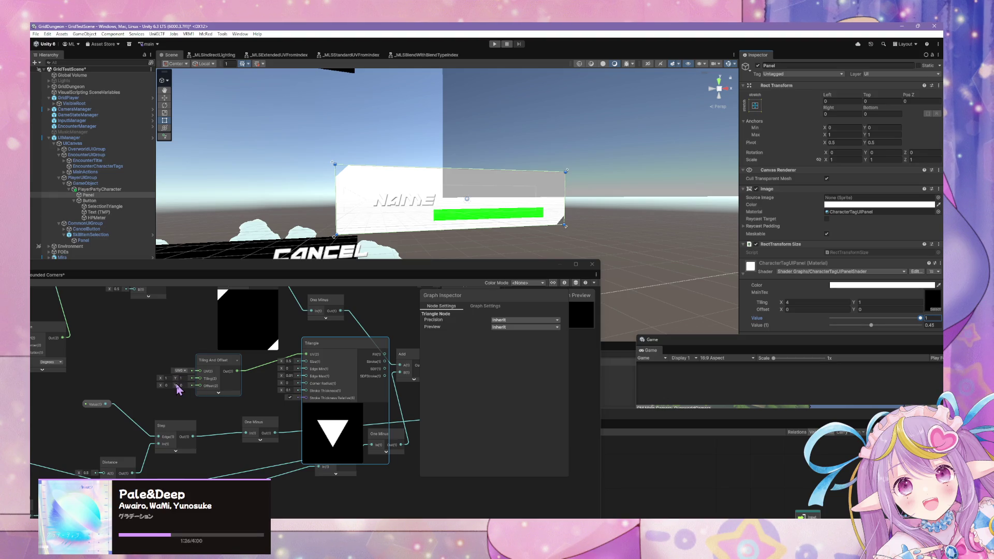
pyautogui.click(220, 367)
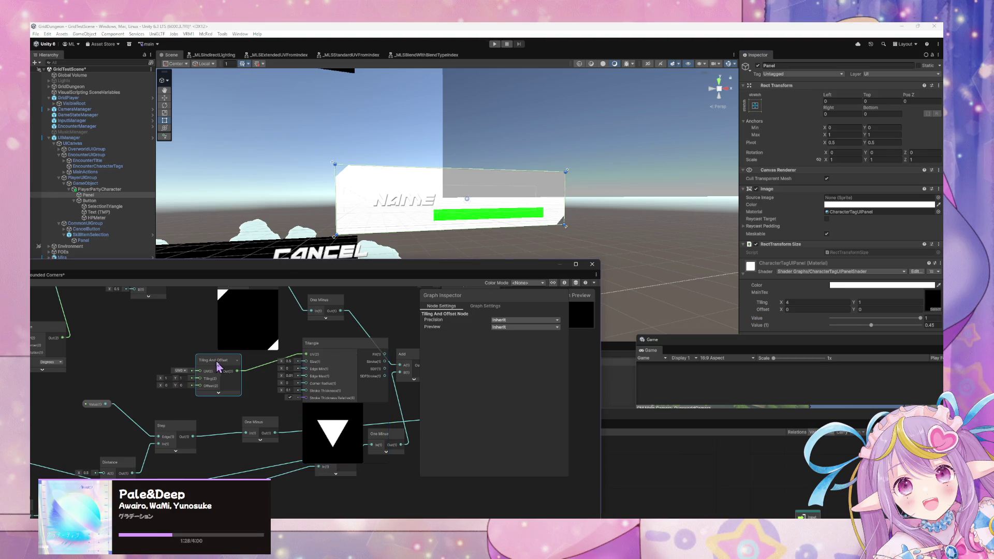
pyautogui.press('Delete')
pyautogui.click(325, 356)
pyautogui.press('Delete')
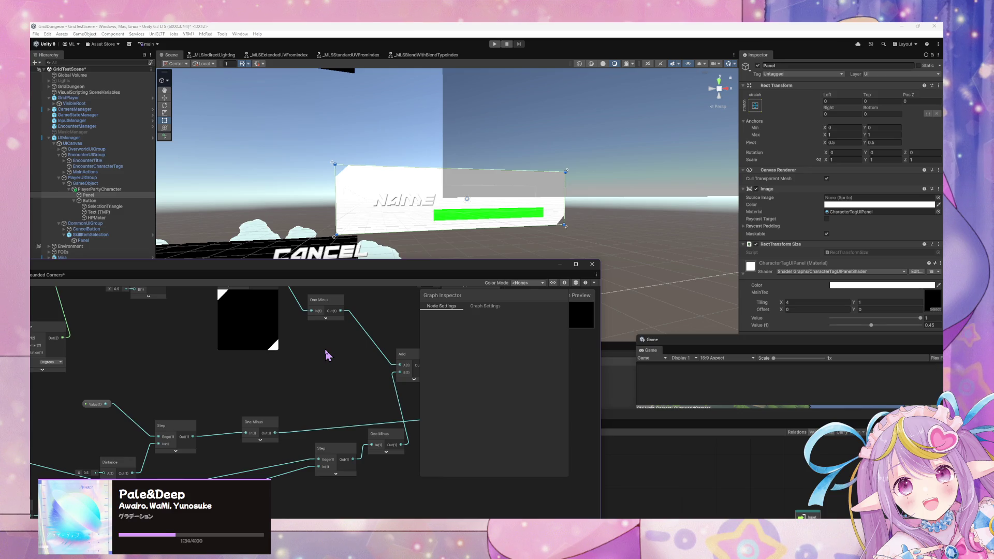
# - Undo to restore the Triangle node and wire a new Tiling And Offset into its UV
pyautogui.hotkey('ctrl', 'z')
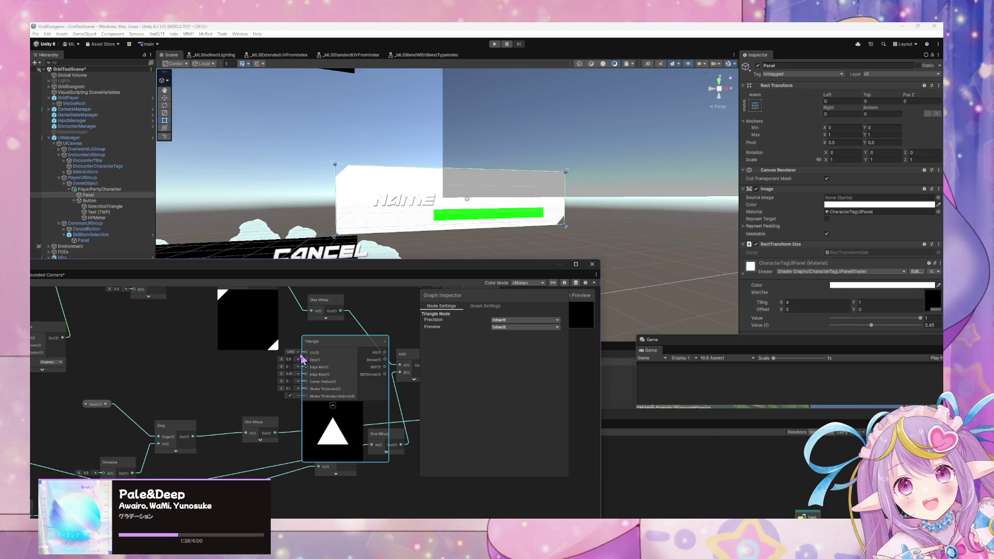
pyautogui.moveTo(302, 358); pyautogui.dragTo(239, 373)
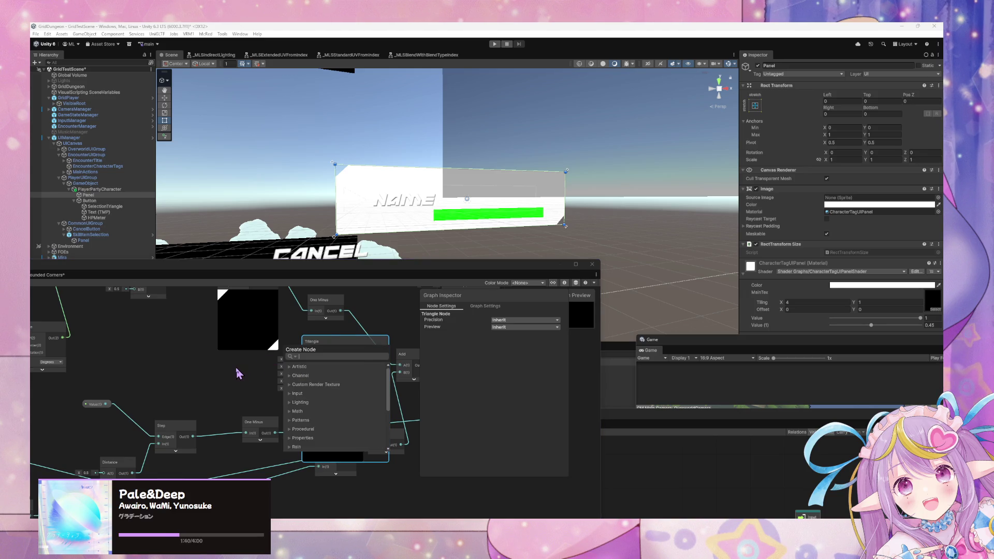
pyautogui.click(238, 373)
pyautogui.moveTo(306, 352); pyautogui.dragTo(236, 376)
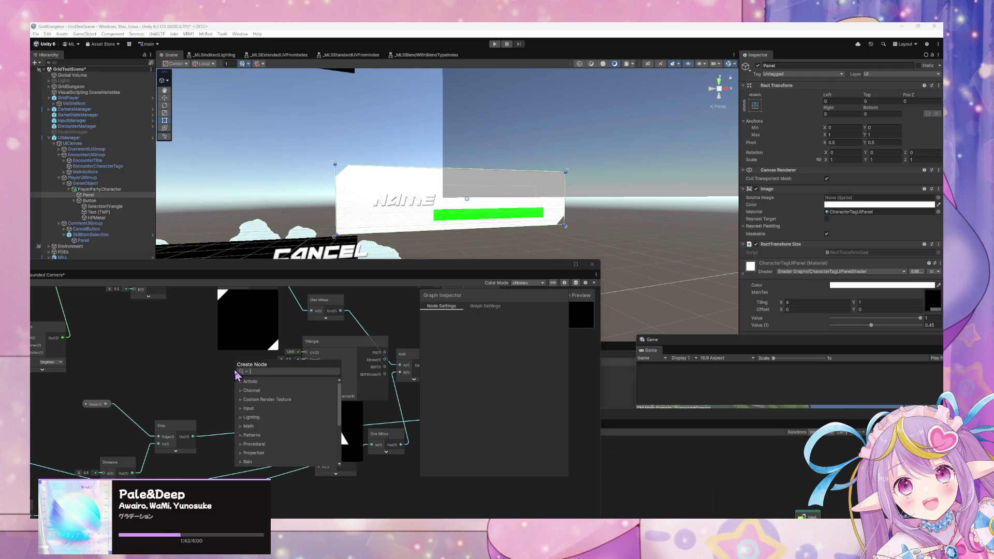
pyautogui.write('tiling')
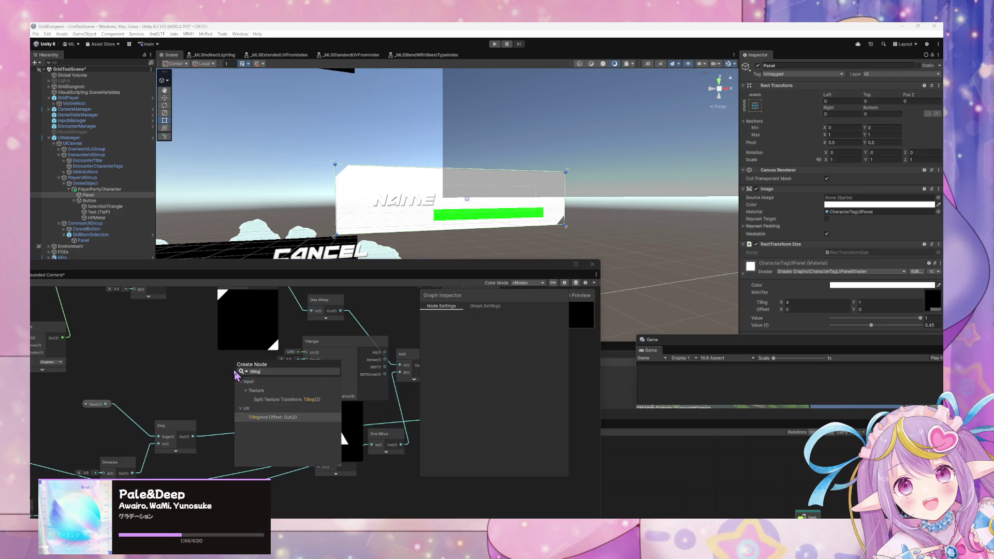
pyautogui.press('Return')
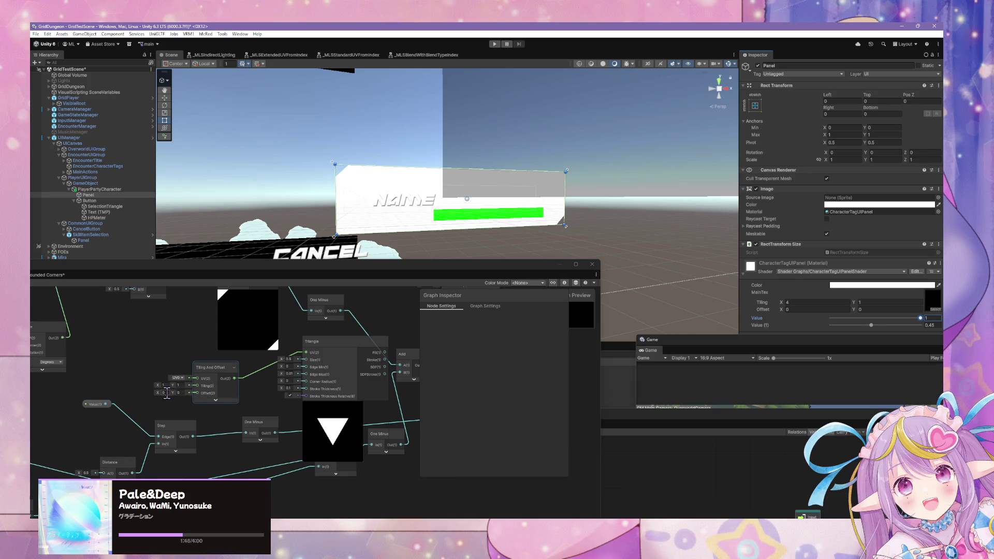
pyautogui.doubleClick(259, 373)
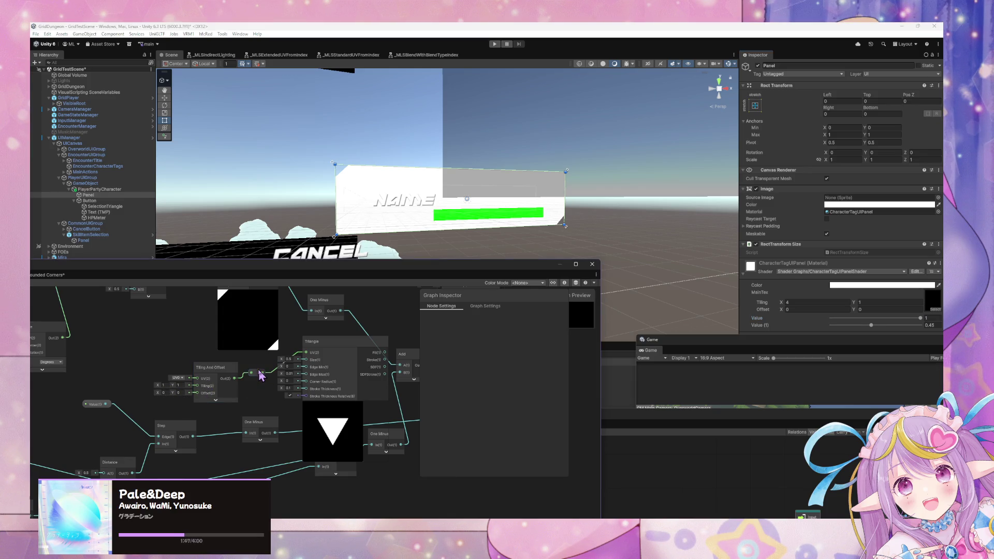
pyautogui.press('Delete')
pyautogui.press('Delete')
pyautogui.moveTo(234, 378); pyautogui.dragTo(306, 352)
# - Adjust the Tiling And Offset's Offset X and Y and set Tiling X to 1
pyautogui.click(161, 392)
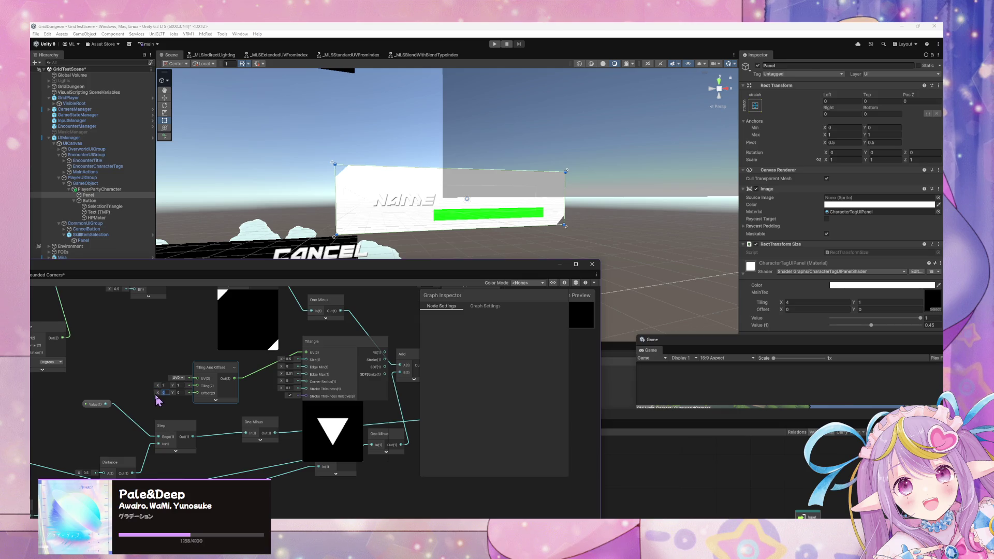
pyautogui.write('1')
pyautogui.press('Tab')
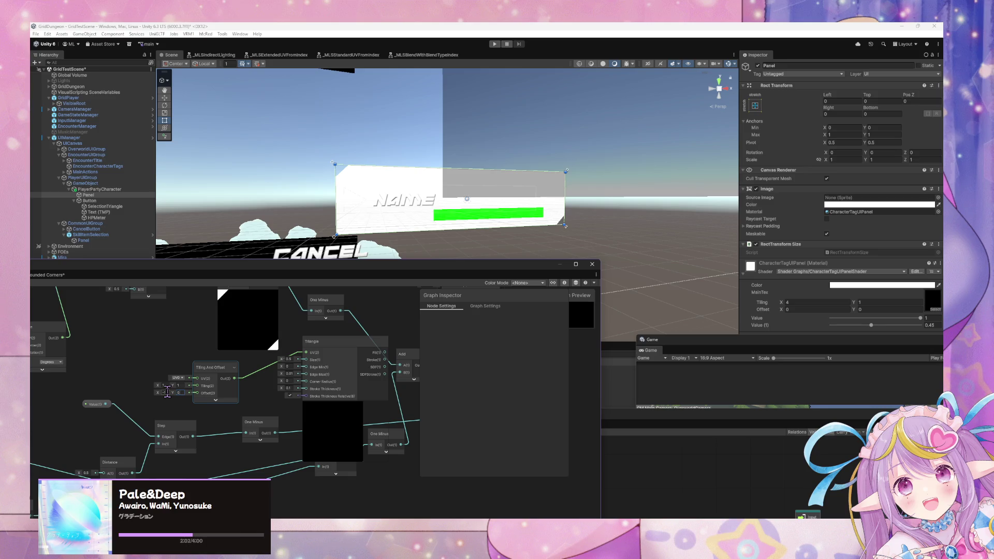
pyautogui.click(163, 392)
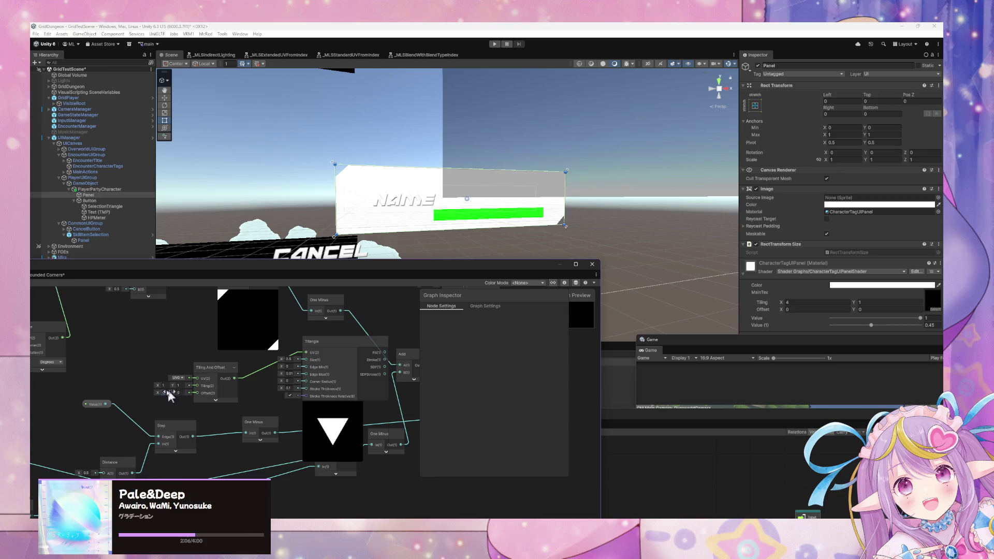
pyautogui.moveTo(154, 393)
pyautogui.mouseDown()
pyautogui.moveTo(176, 391)
pyautogui.moveTo(167, 394)
pyautogui.mouseUp()
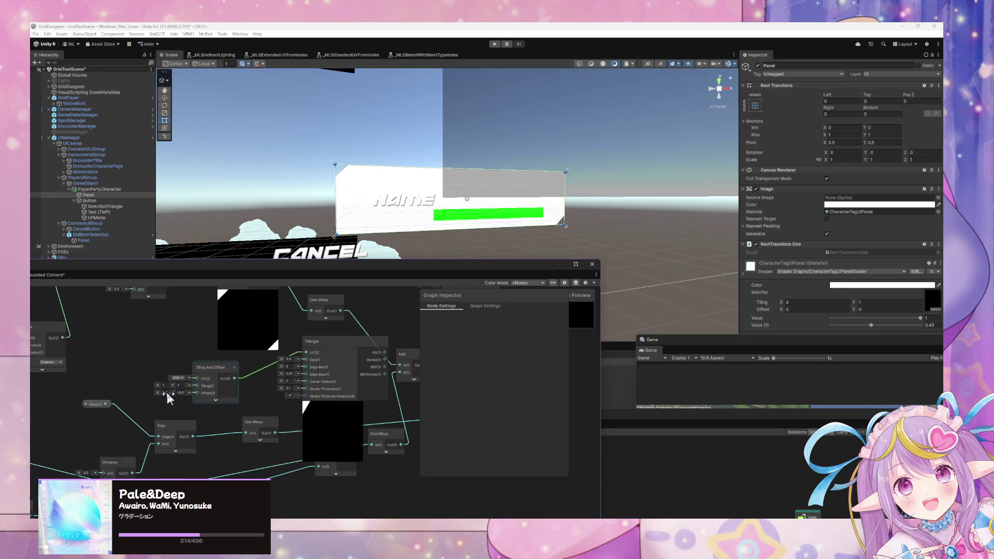
pyautogui.click(180, 393)
pyautogui.moveTo(160, 384); pyautogui.dragTo(141, 383)
pyautogui.moveTo(138, 382); pyautogui.dragTo(138, 382)
pyautogui.write('1')
pyautogui.scroll(-10, 250, 388)
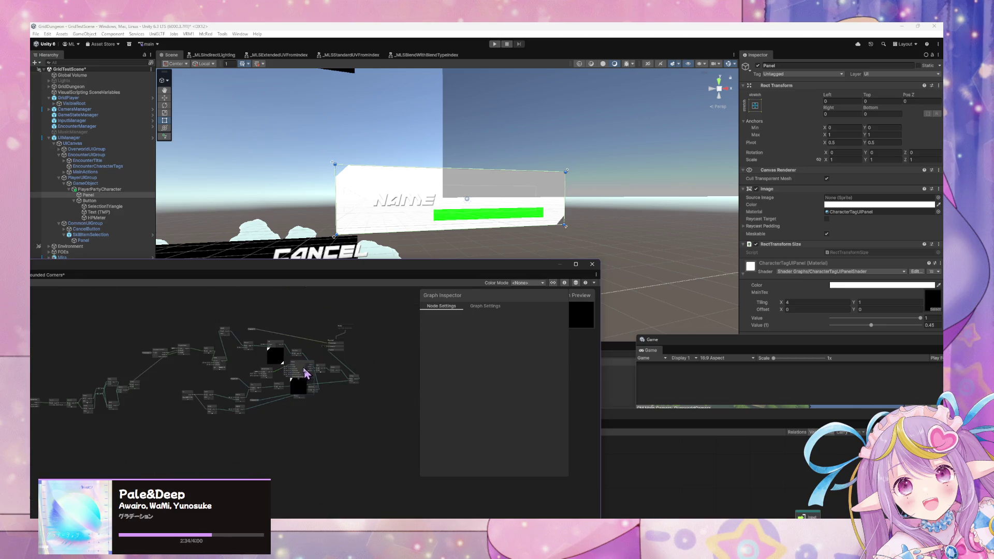
# - Duplicate the Triangle node and place the copy below the original
pyautogui.click(311, 398)
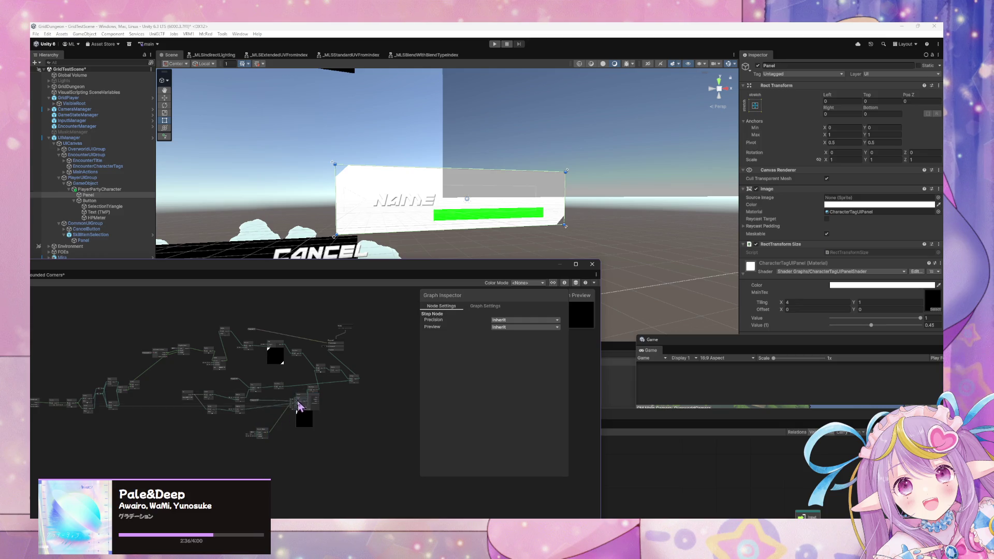
pyautogui.click(295, 386)
pyautogui.click(302, 400)
pyautogui.scroll(5, 280, 445)
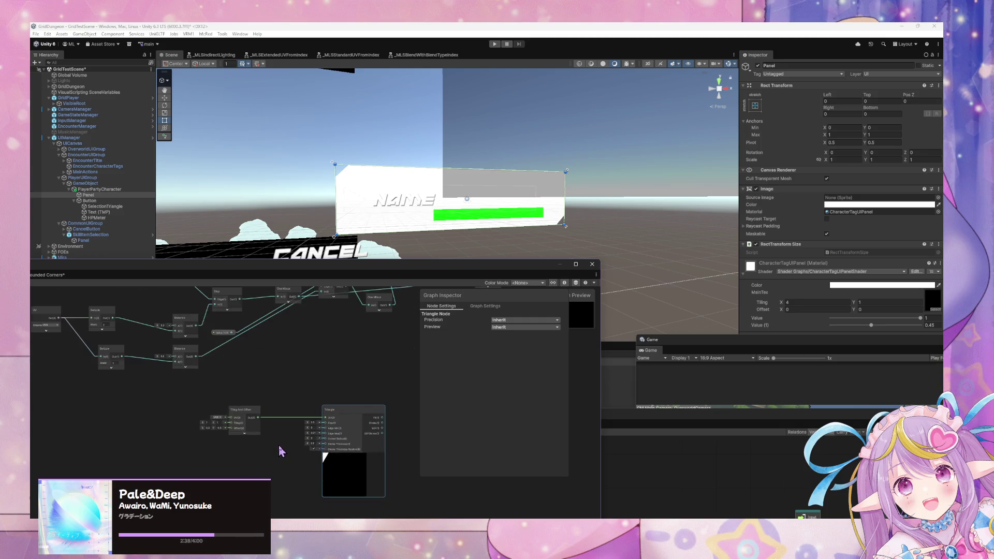
pyautogui.scroll(5, 280, 397)
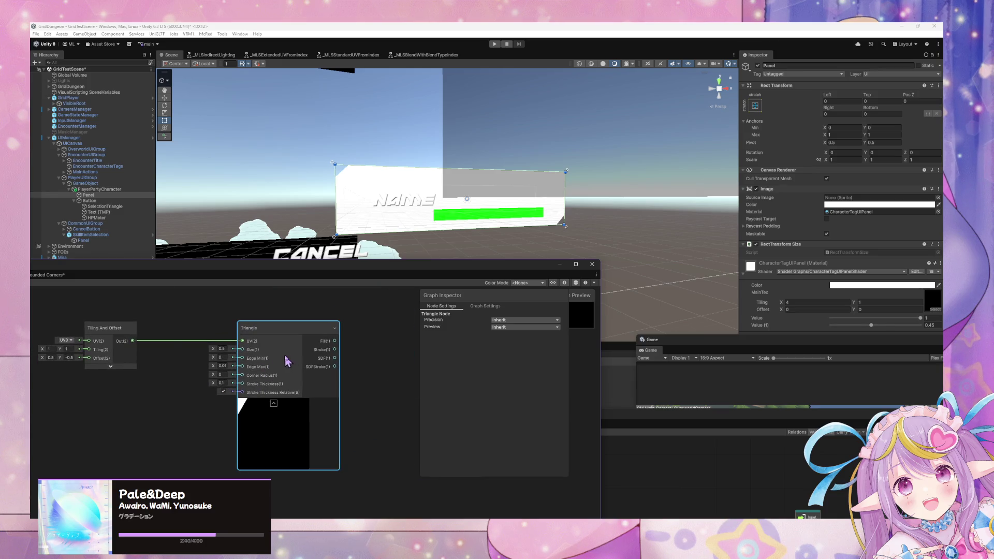
pyautogui.hotkey('ctrl', 'd')
pyautogui.moveTo(351, 366); pyautogui.dragTo(284, 492)
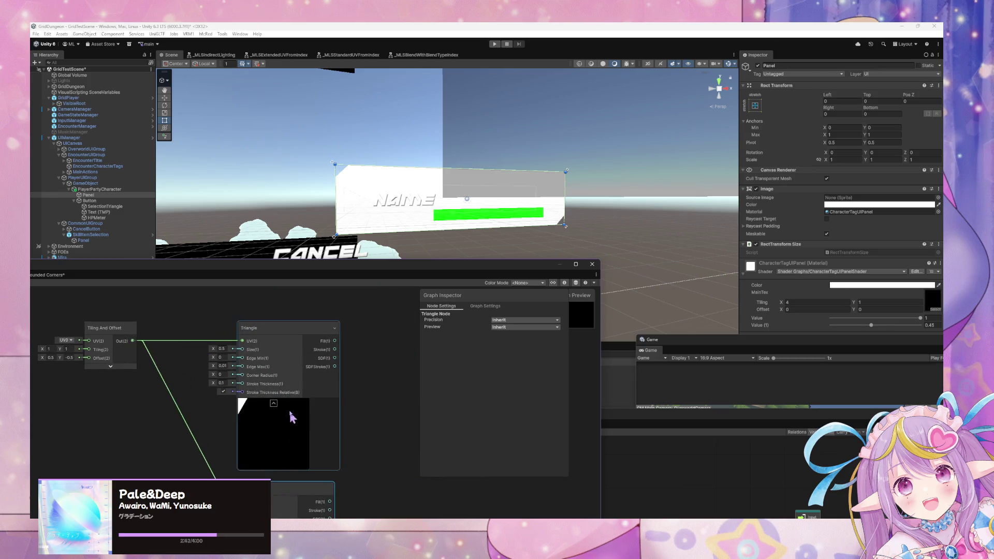
pyautogui.moveTo(290, 413); pyautogui.dragTo(376, 381)
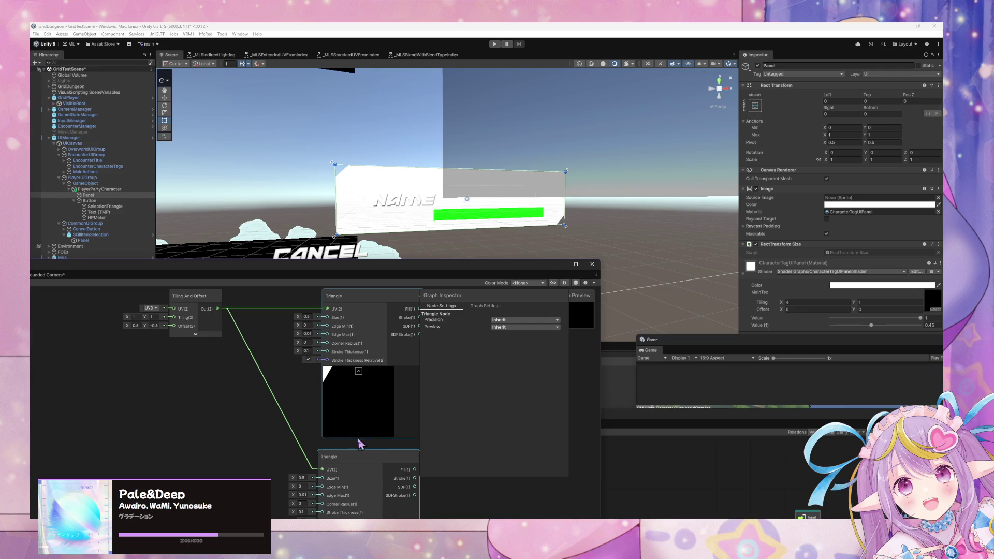
pyautogui.scroll(-2, 290, 396)
pyautogui.scroll(1, 294, 379)
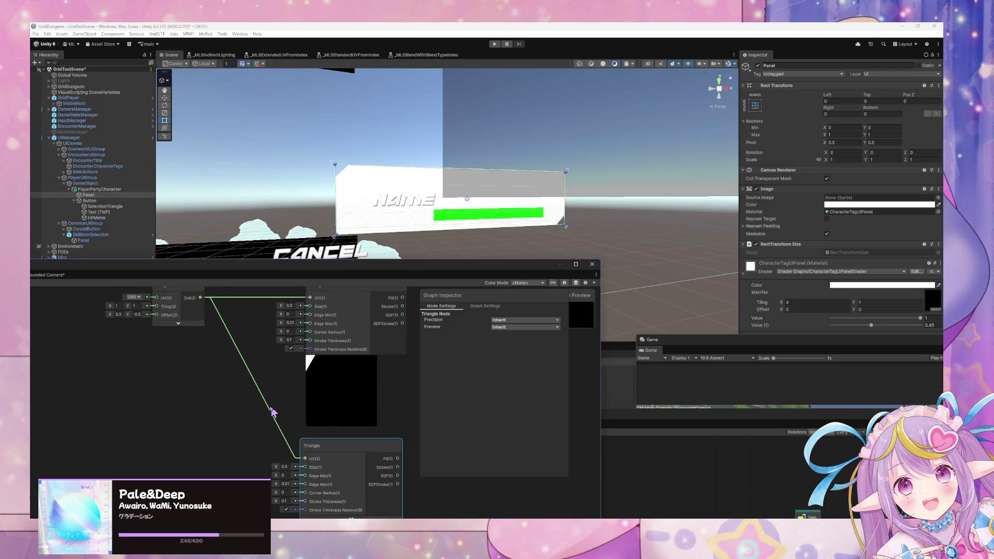
# - Duplicate the Tiling And Offset node and place it beside the lower Triangle
pyautogui.click(269, 413)
pyautogui.click(195, 317)
pyautogui.hotkey('ctrl', 'd')
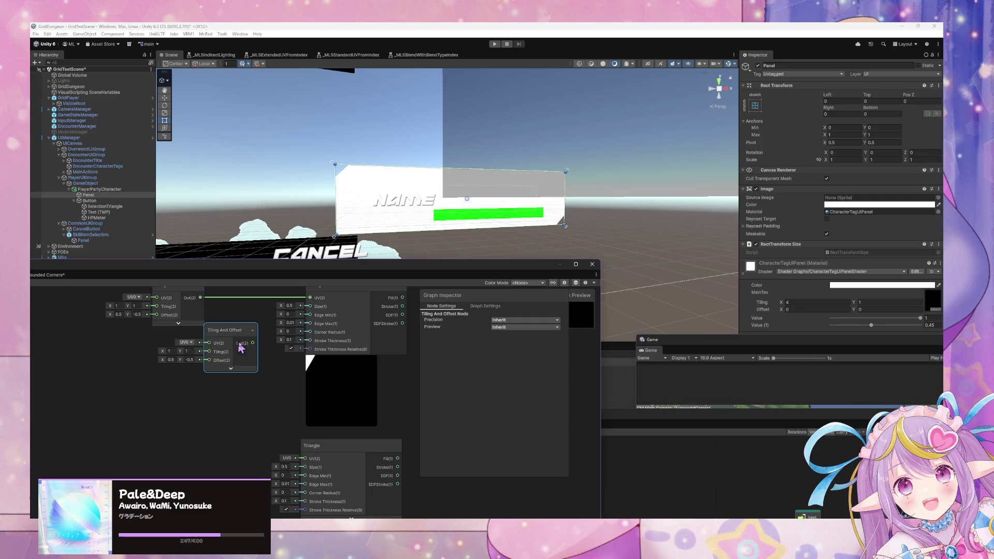
pyautogui.moveTo(234, 344)
pyautogui.mouseDown()
pyautogui.moveTo(245, 369)
pyautogui.moveTo(220, 425)
pyautogui.moveTo(298, 461)
pyautogui.moveTo(279, 399)
pyautogui.mouseUp()
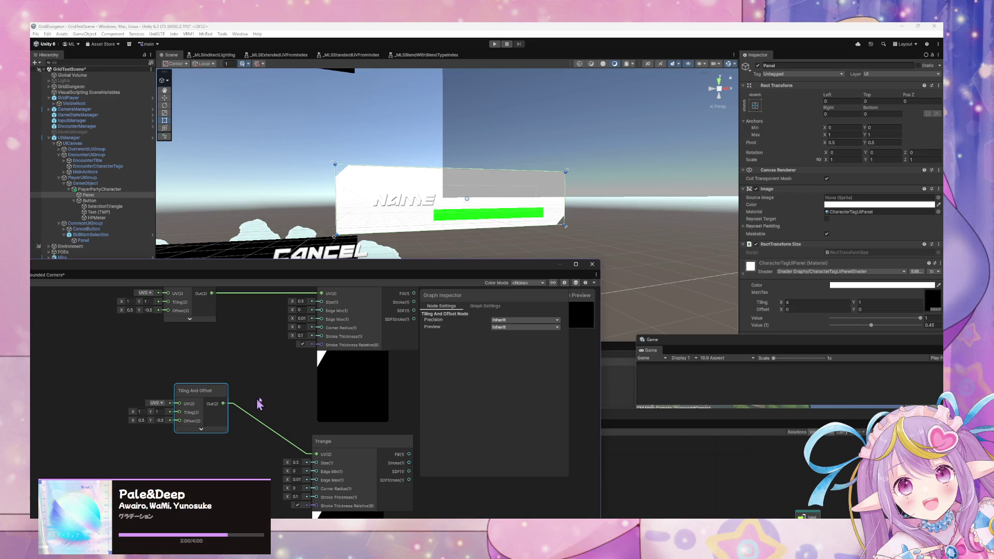
# - Set the copied Tiling And Offset's Offset to 1 and 0.5 and Tiling X to 1.5
pyautogui.click(144, 419)
pyautogui.write('1')
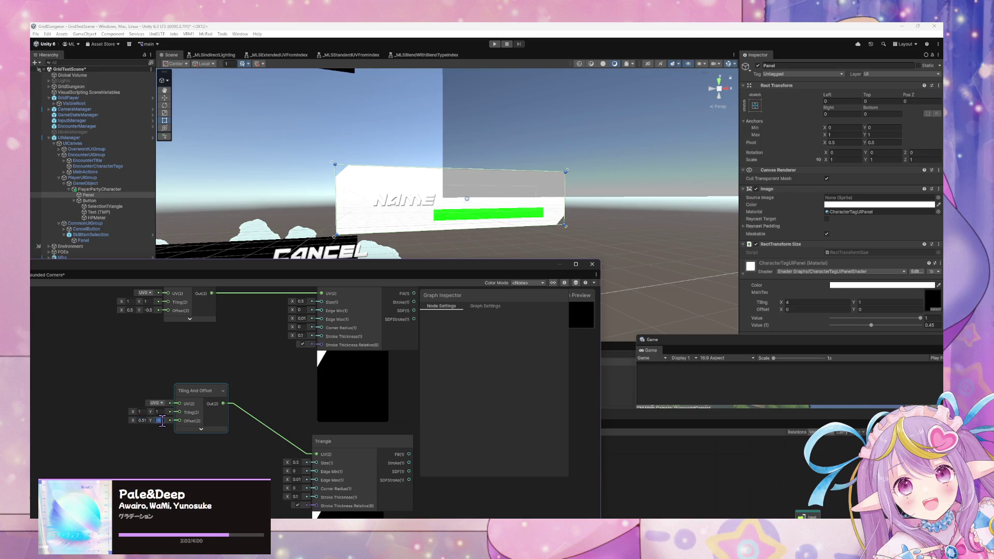
pyautogui.hotkey('shift', 'Tab')
pyautogui.write('1')
pyautogui.press('Return')
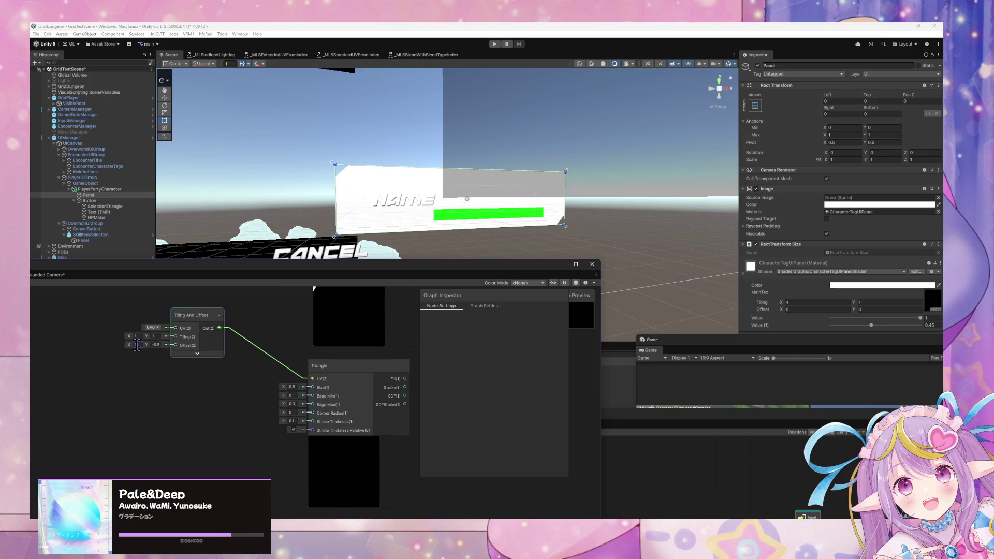
pyautogui.click(138, 344)
pyautogui.write('0.5')
pyautogui.click(137, 337)
pyautogui.write('1.5')
pyautogui.scroll(-3, 331, 357)
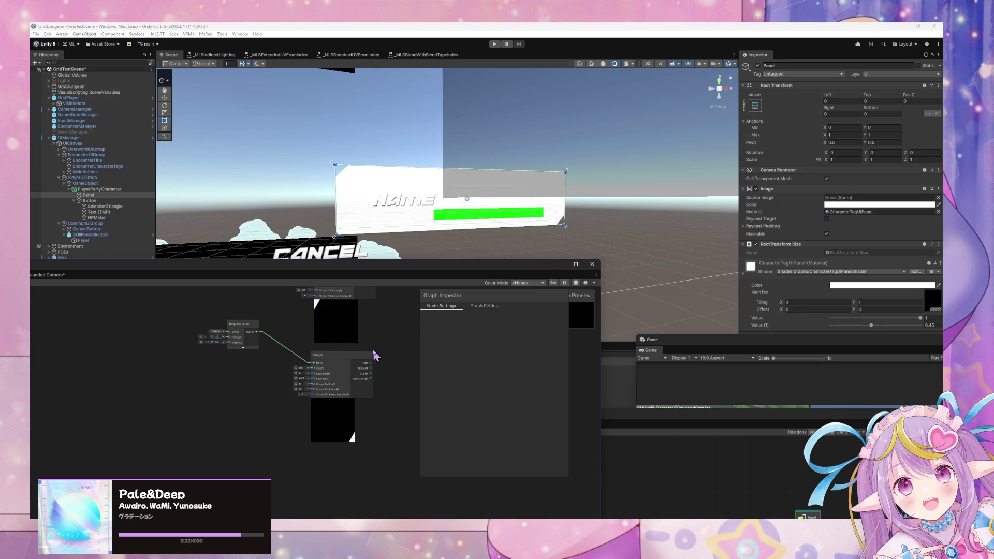
# - Create an Add node taking both Triangle Fill outputs as inputs A and B
pyautogui.rightClick(346, 369)
pyautogui.click(377, 369)
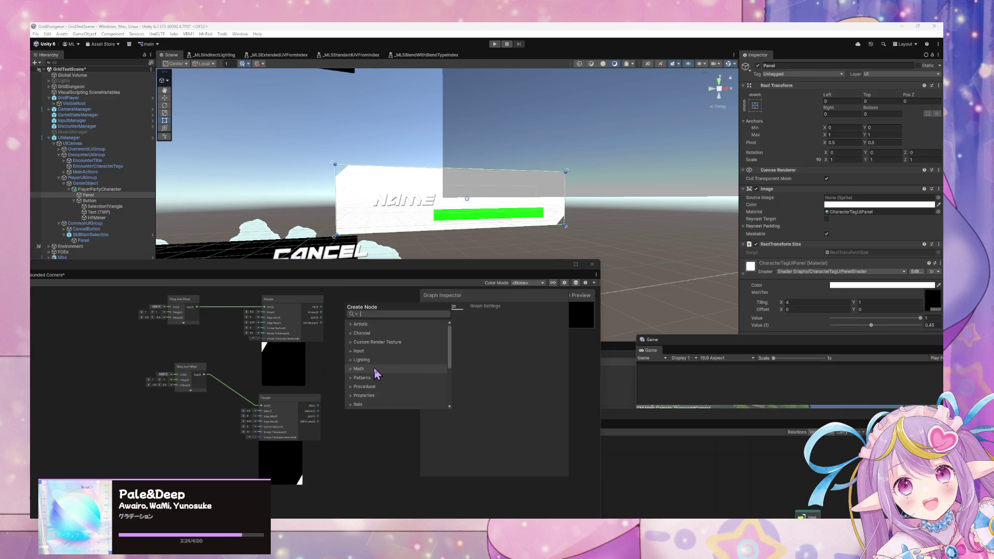
pyautogui.write('add')
pyautogui.press('Return')
pyautogui.scroll(2, 319, 357)
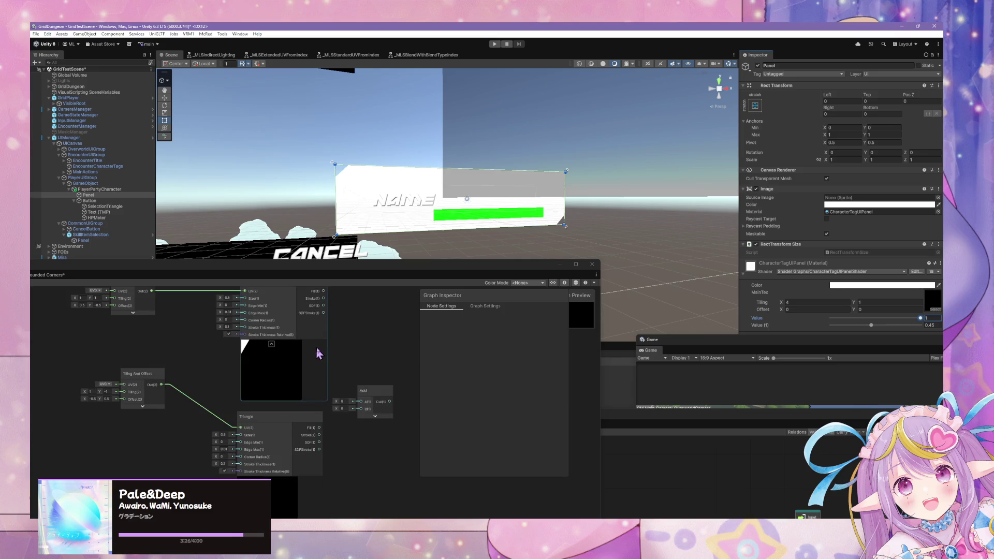
pyautogui.scroll(-2, 331, 350)
pyautogui.moveTo(320, 325)
pyautogui.mouseDown()
pyautogui.moveTo(351, 423)
pyautogui.moveTo(337, 433)
pyautogui.moveTo(350, 425)
pyautogui.mouseUp()
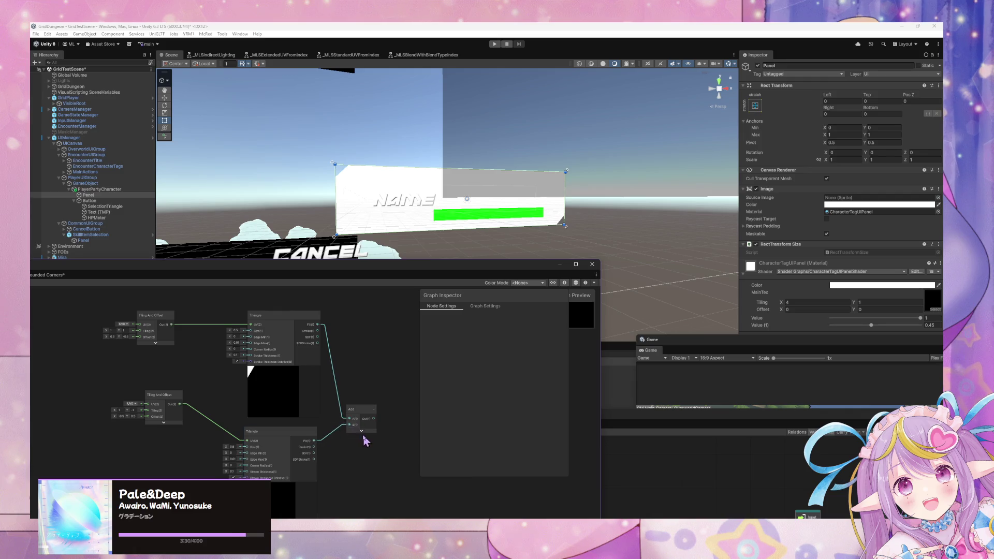
pyautogui.click(372, 432)
# - Toggle the lower Tiling And Offset preview and pan to make room beside Add
pyautogui.scroll(-4, 362, 371)
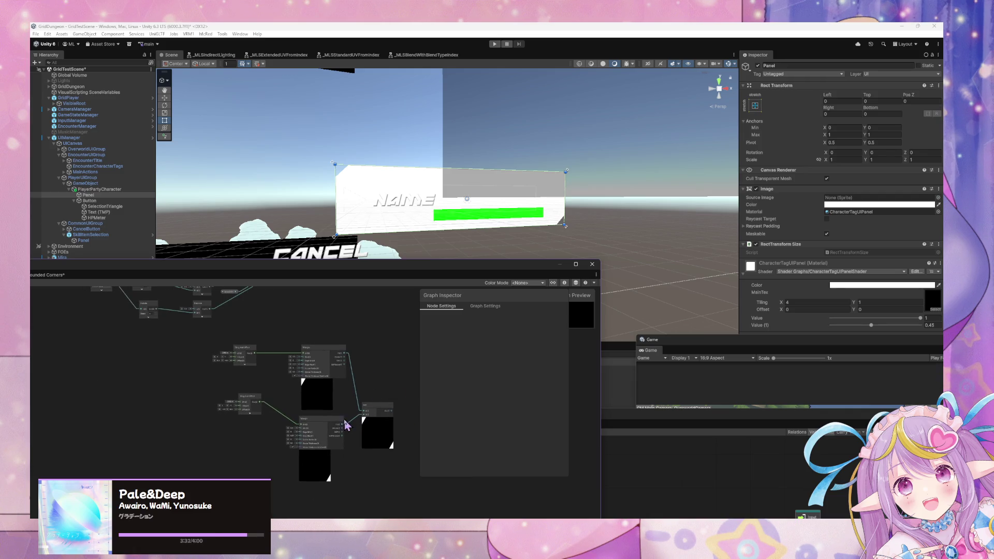
pyautogui.scroll(3, 275, 414)
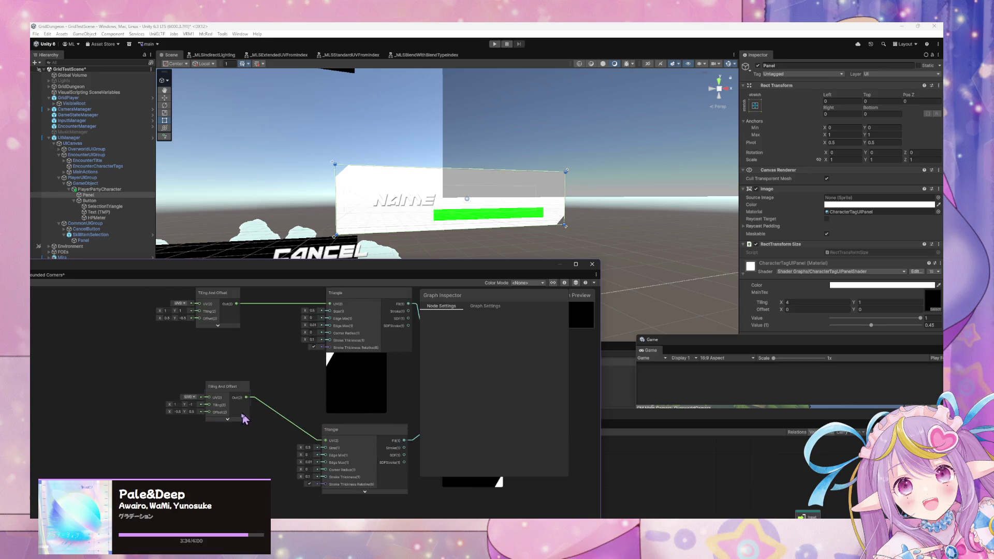
pyautogui.click(236, 418)
pyautogui.moveTo(339, 379); pyautogui.dragTo(246, 382)
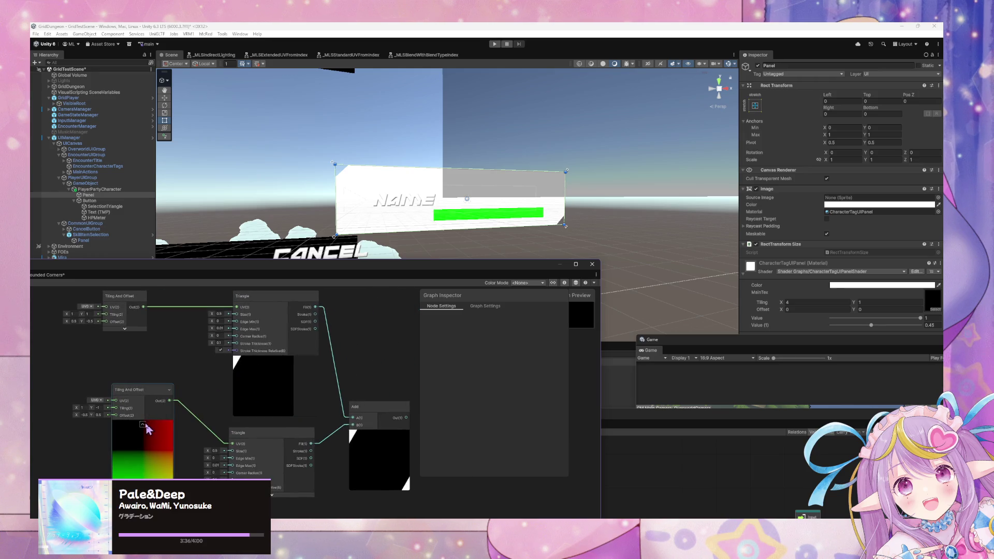
pyautogui.click(144, 425)
pyautogui.moveTo(141, 339); pyautogui.dragTo(90, 372)
pyautogui.rightClick(358, 339)
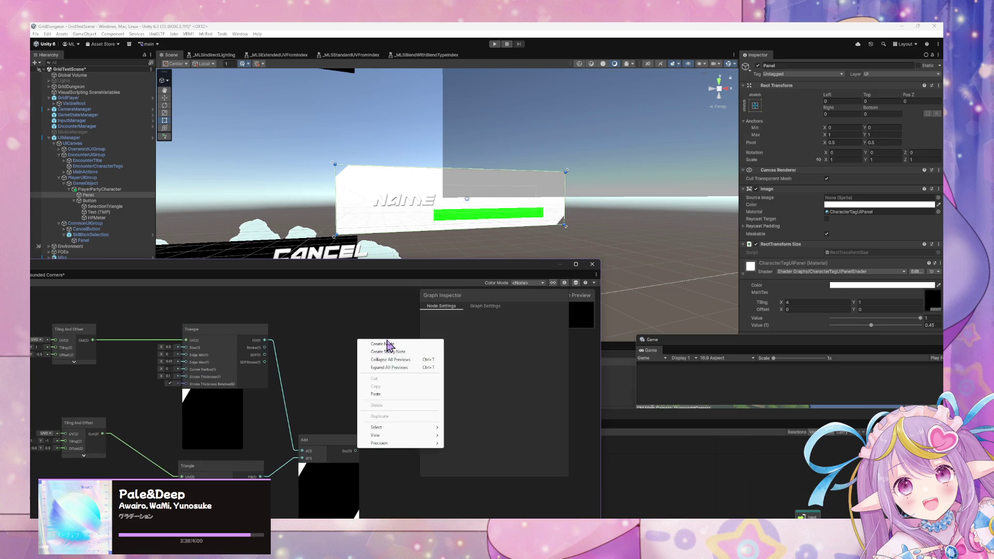
# - Create a Saturate node via 'sat', place it below-right, and wire Add's Out into it
pyautogui.click(390, 343)
pyautogui.write('sat')
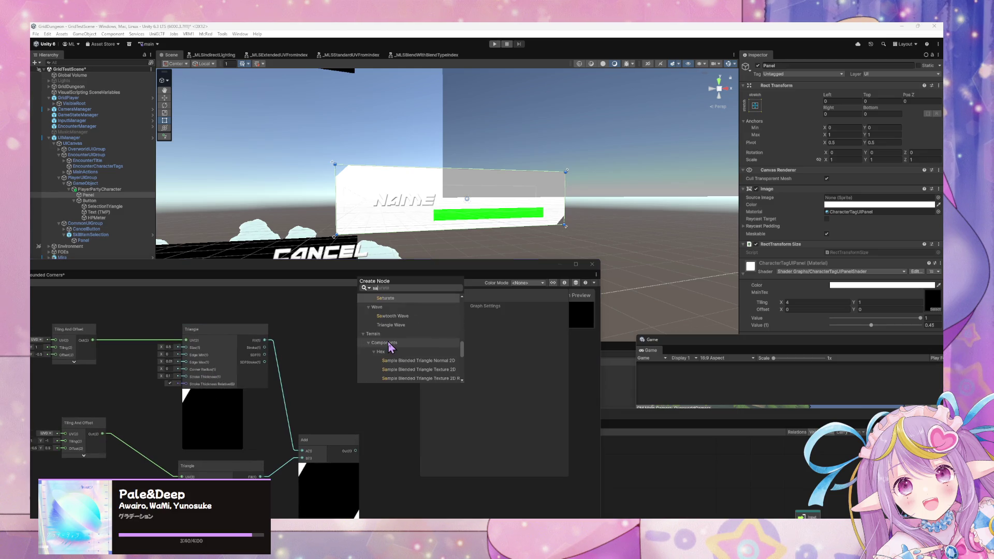
pyautogui.click(390, 343)
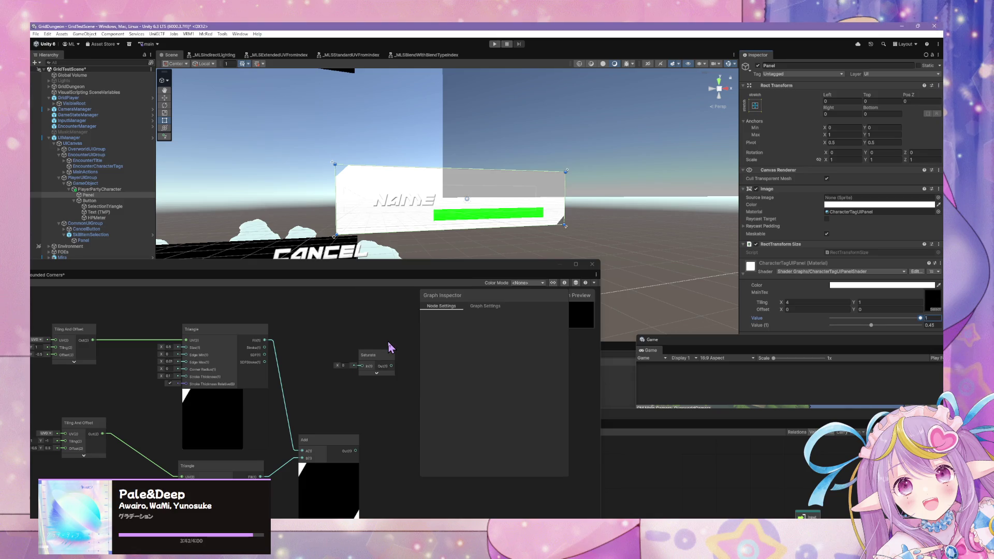
pyautogui.moveTo(378, 364)
pyautogui.mouseDown()
pyautogui.moveTo(407, 423)
pyautogui.moveTo(395, 420)
pyautogui.mouseUp()
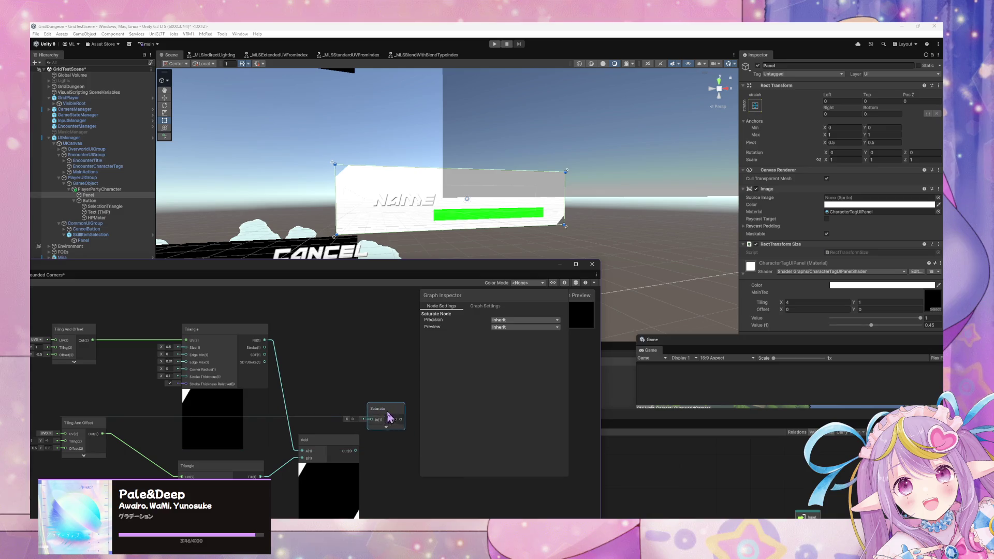
pyautogui.moveTo(356, 451)
pyautogui.mouseDown()
pyautogui.moveTo(384, 427)
pyautogui.moveTo(362, 291)
pyautogui.moveTo(303, 408)
pyautogui.moveTo(309, 480)
pyautogui.moveTo(283, 471)
pyautogui.moveTo(294, 461)
pyautogui.moveTo(259, 344)
pyautogui.moveTo(279, 322)
pyautogui.mouseUp()
pyautogui.scroll(-2, 308, 432)
# - Save the shader graph so the panel shows white corner triangles
pyautogui.moveTo(309, 278); pyautogui.dragTo(559, 272)
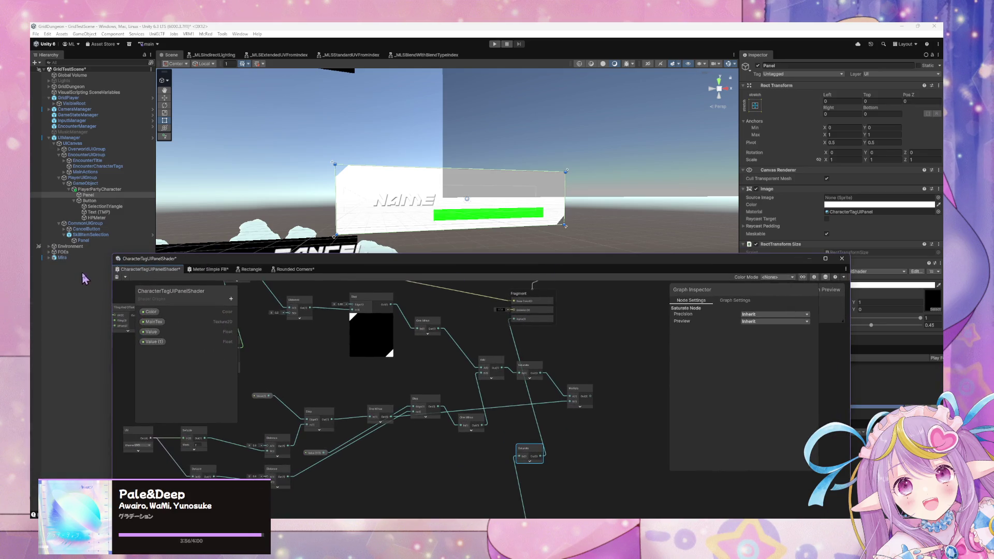
pyautogui.click(117, 278)
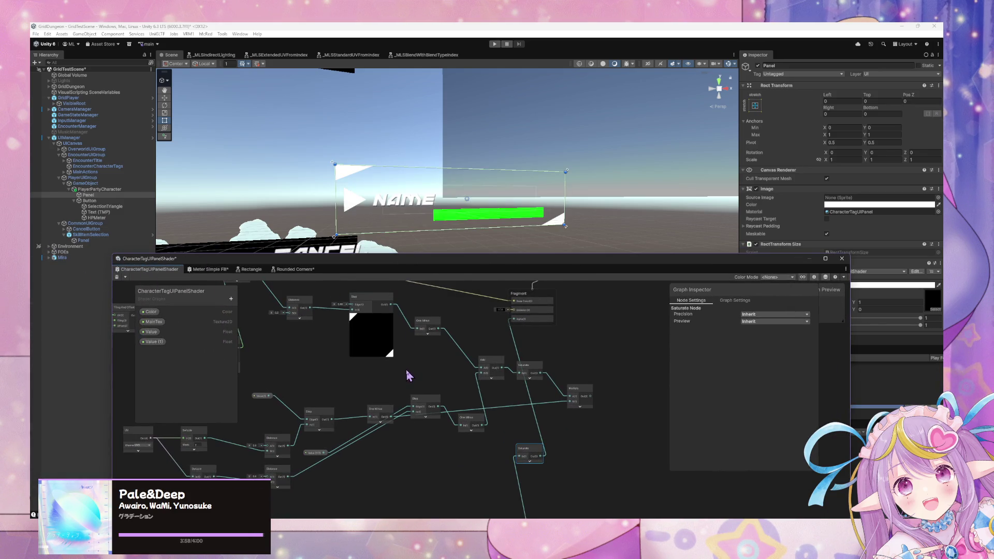
pyautogui.scroll(4, 415, 434)
# - Create a One Minus node and feed the Add output into it
pyautogui.rightClick(491, 347)
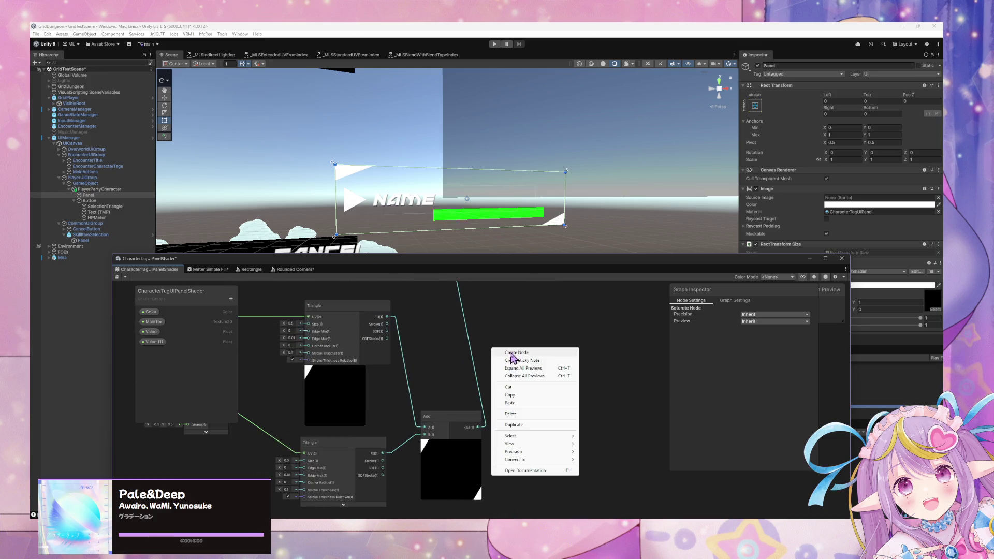
pyautogui.click(506, 356)
pyautogui.write('one mo')
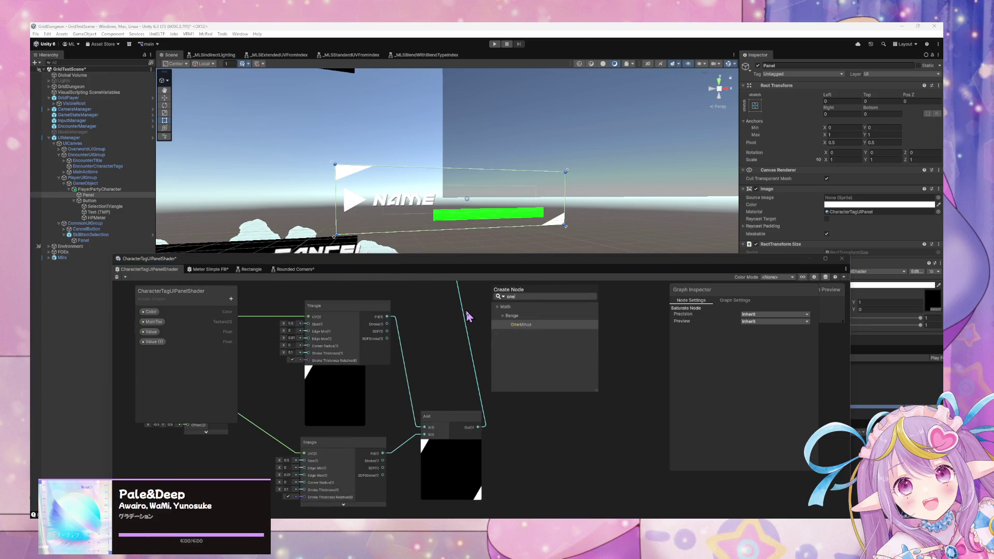
pyautogui.press('BackSpace')
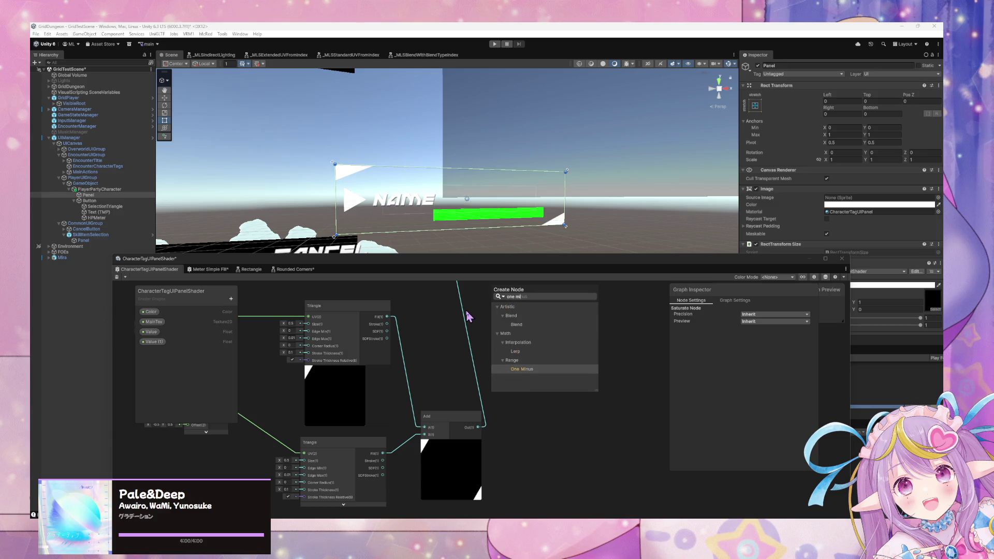
pyautogui.press('Return')
pyautogui.moveTo(478, 427); pyautogui.dragTo(496, 375)
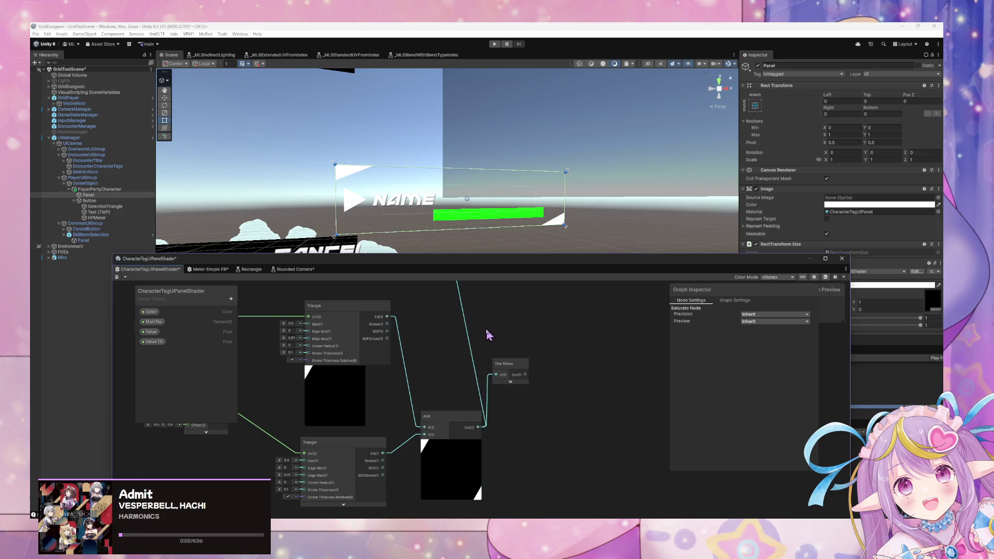
pyautogui.moveTo(488, 333); pyautogui.dragTo(533, 466)
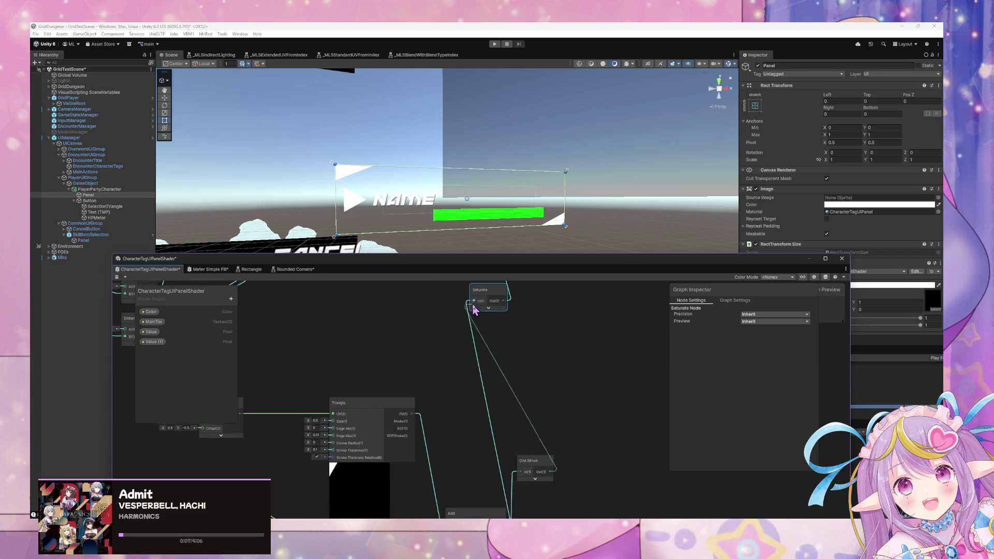
pyautogui.moveTo(474, 303)
pyautogui.mouseDown()
pyautogui.moveTo(474, 325)
pyautogui.moveTo(550, 492)
pyautogui.mouseUp()
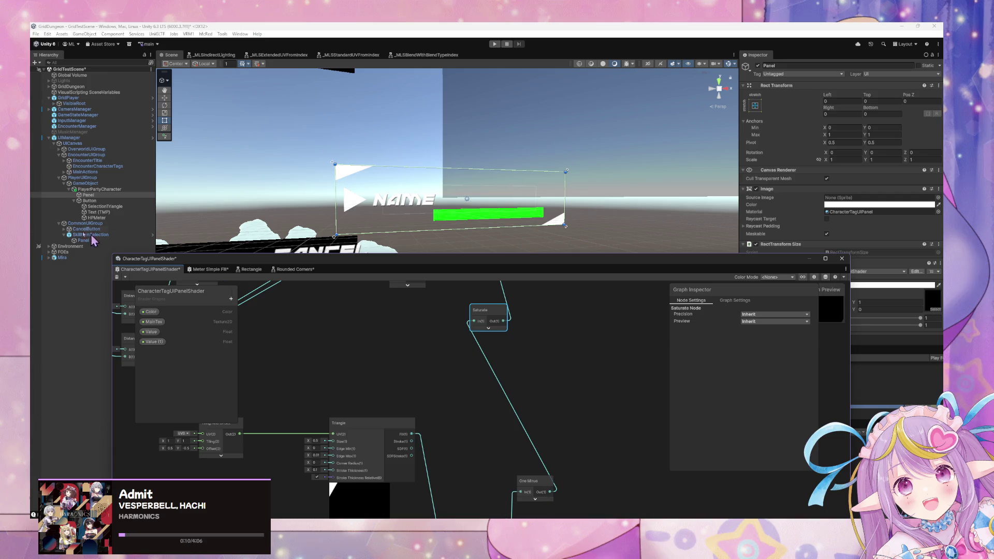
# - Save the graph and undo an accidental change to the Triangle's Size X
pyautogui.click(118, 278)
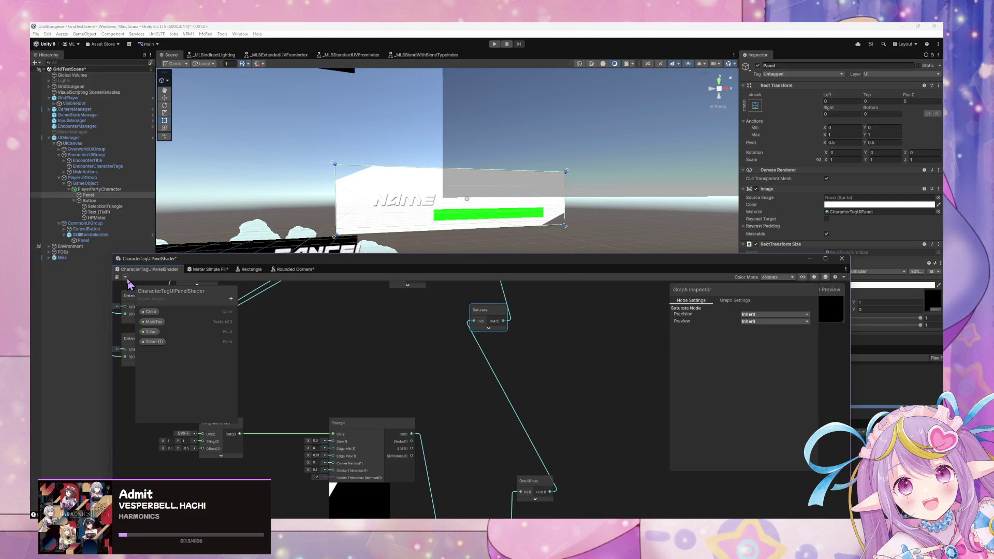
pyautogui.moveTo(373, 410); pyautogui.dragTo(512, 338)
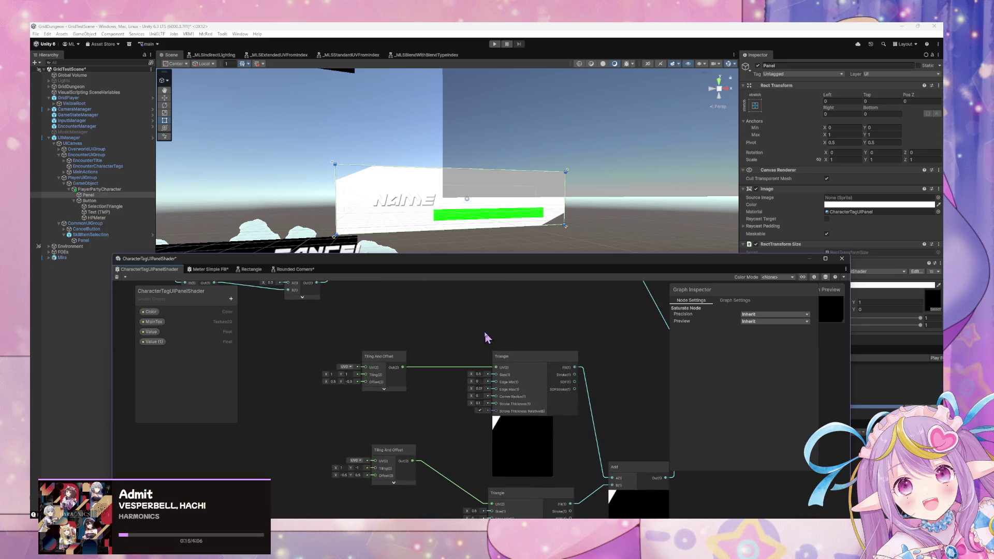
pyautogui.moveTo(471, 374)
pyautogui.mouseDown()
pyautogui.moveTo(495, 378)
pyautogui.moveTo(461, 372)
pyautogui.mouseUp()
pyautogui.hotkey('ctrl', 'z')
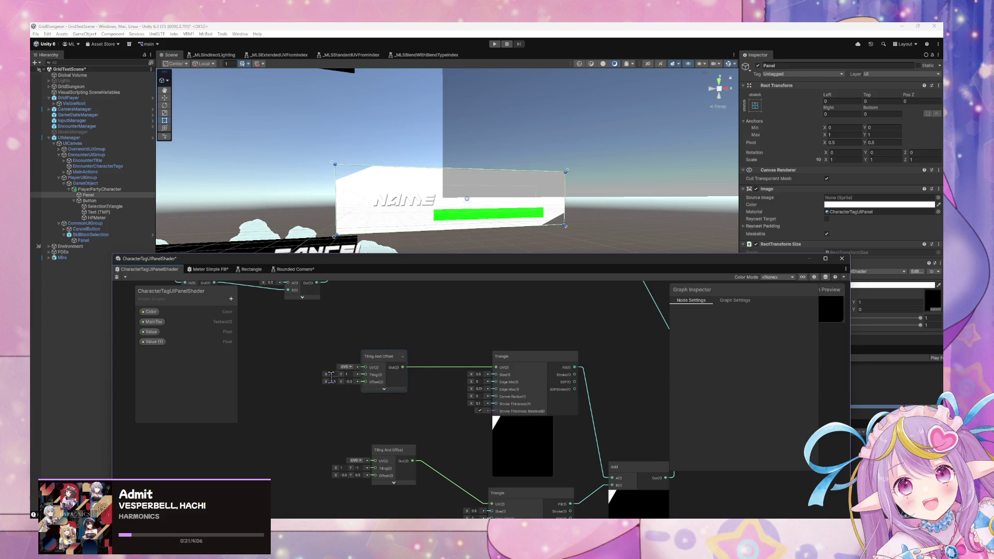
# - Place the Split Texture Transform node next to the two Tiling And Offset nodes
pyautogui.scroll(-8, 466, 450)
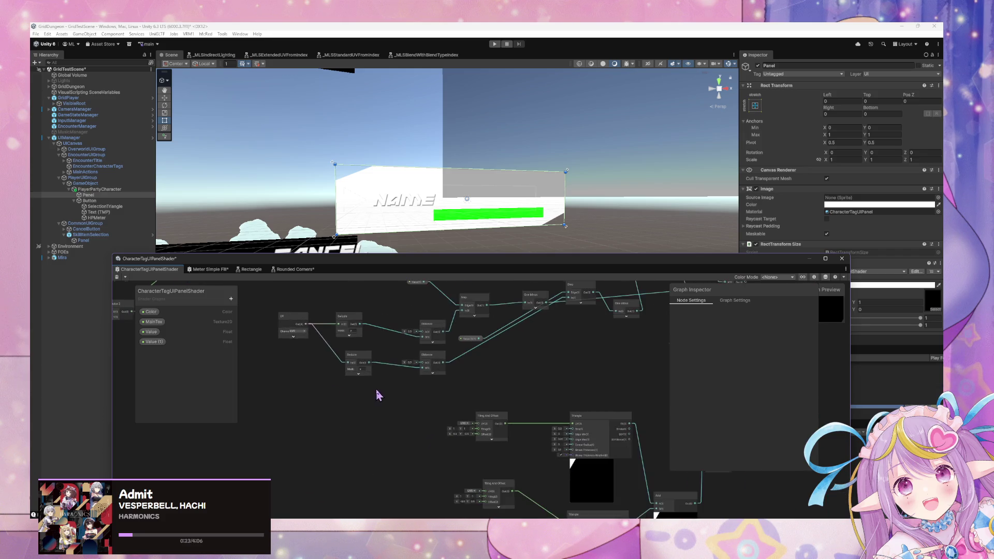
pyautogui.scroll(3, 444, 420)
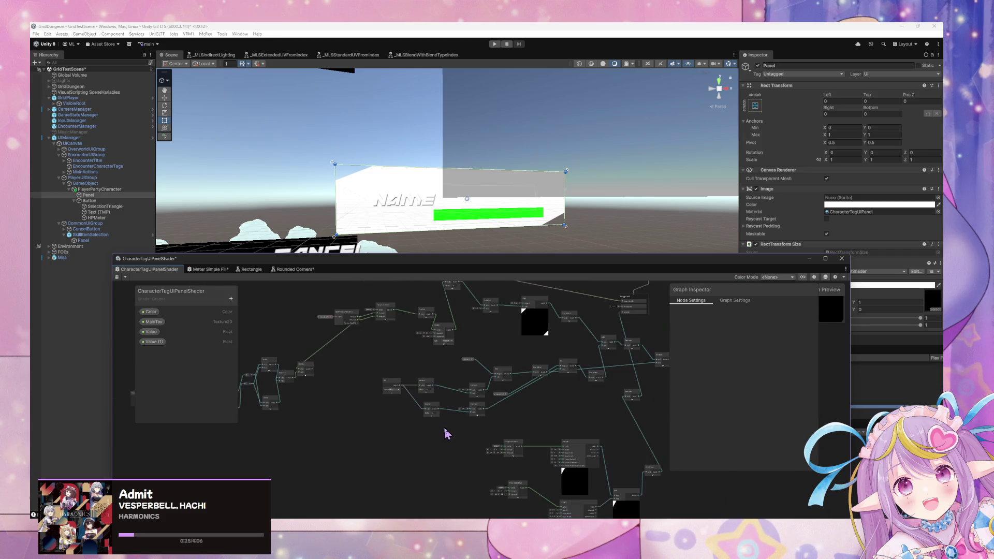
pyautogui.moveTo(352, 323)
pyautogui.mouseDown()
pyautogui.moveTo(364, 332)
pyautogui.moveTo(326, 325)
pyautogui.moveTo(355, 382)
pyautogui.moveTo(362, 479)
pyautogui.mouseUp()
pyautogui.moveTo(359, 335)
pyautogui.mouseDown()
pyautogui.moveTo(381, 378)
pyautogui.moveTo(347, 340)
pyautogui.mouseUp()
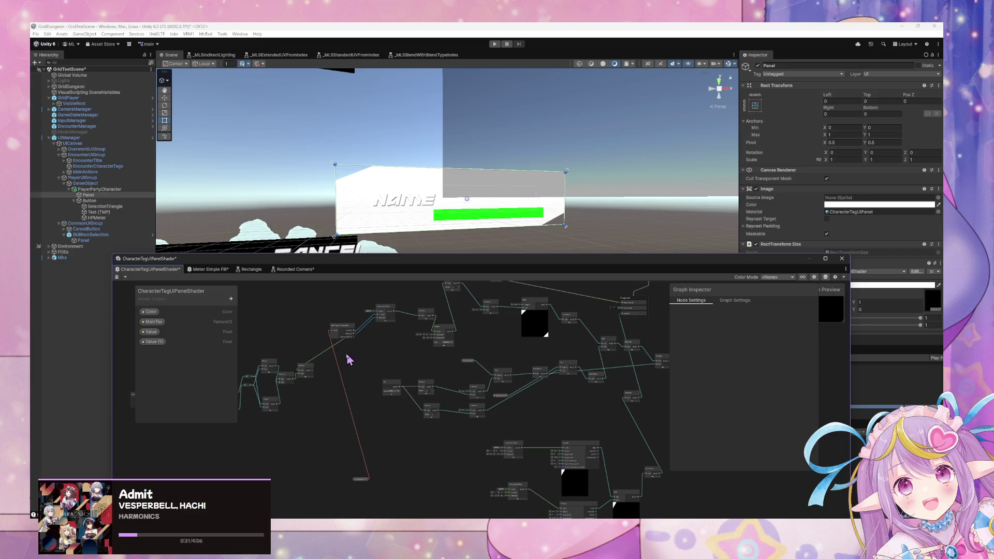
pyautogui.moveTo(339, 333); pyautogui.dragTo(447, 455)
pyautogui.scroll(2, 486, 458)
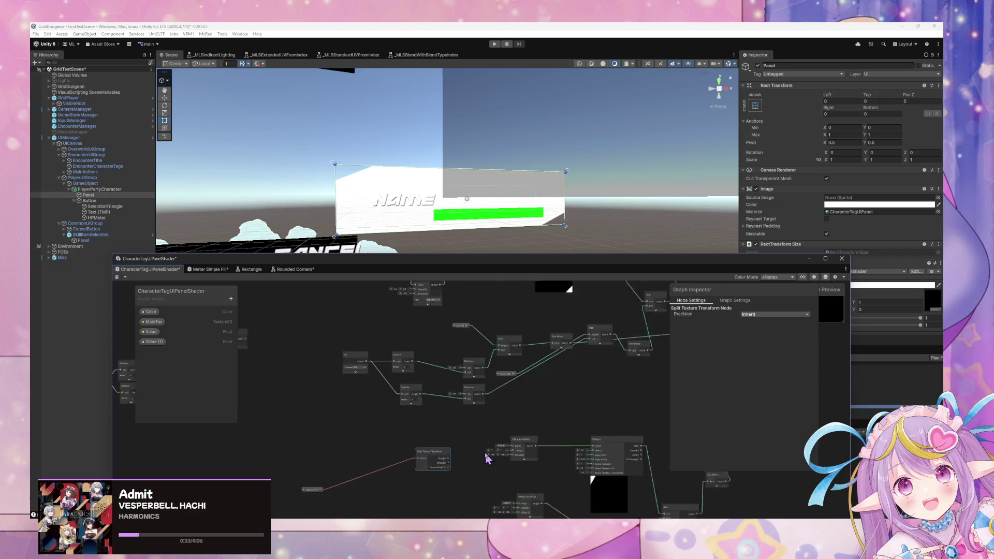
# - Wire Split Texture Transform's Tiling output into the upper Tiling And Offset's Tiling
pyautogui.scroll(4, 484, 455)
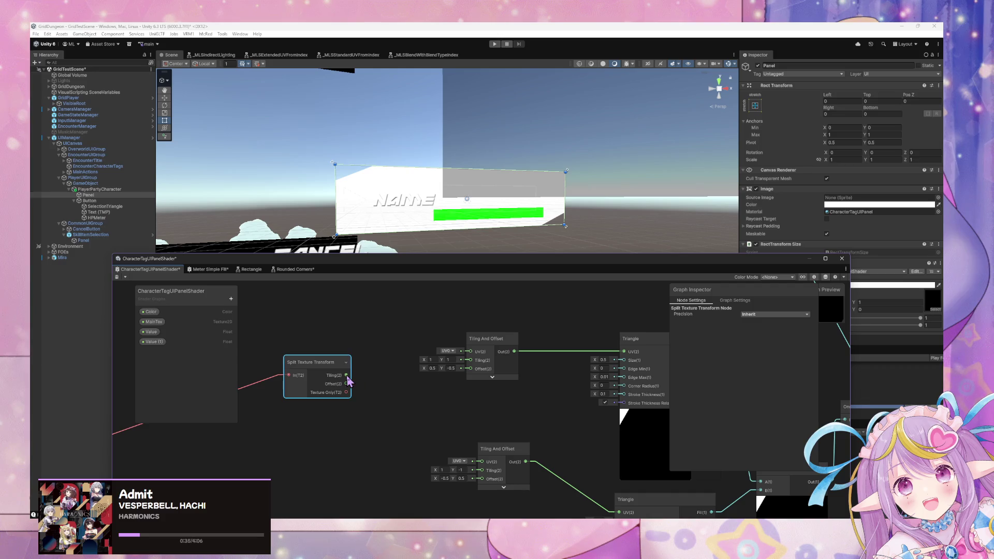
pyautogui.moveTo(347, 376); pyautogui.dragTo(471, 360)
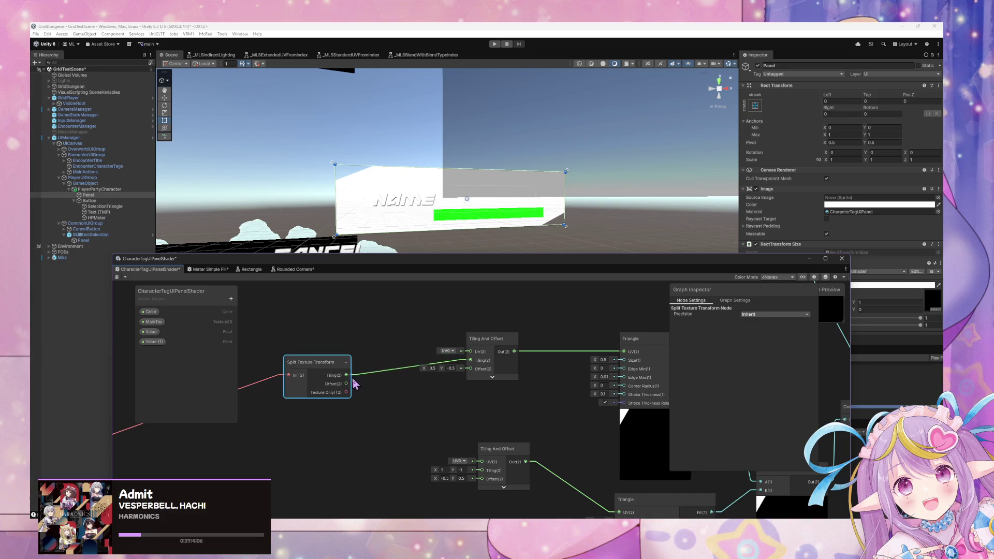
pyautogui.moveTo(347, 375)
pyautogui.mouseDown()
pyautogui.moveTo(462, 440)
pyautogui.moveTo(489, 479)
pyautogui.moveTo(450, 446)
pyautogui.moveTo(412, 432)
pyautogui.moveTo(421, 409)
pyautogui.mouseUp()
# - Create a Vector 2 node and move it beside the lower Tiling And Offset
pyautogui.rightClick(421, 277)
pyautogui.click(440, 282)
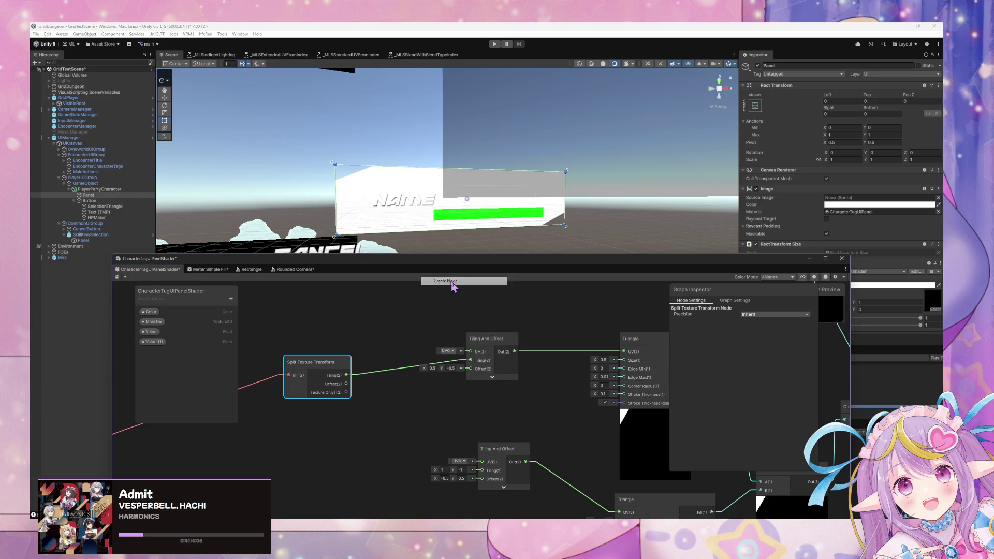
pyautogui.write('vecto')
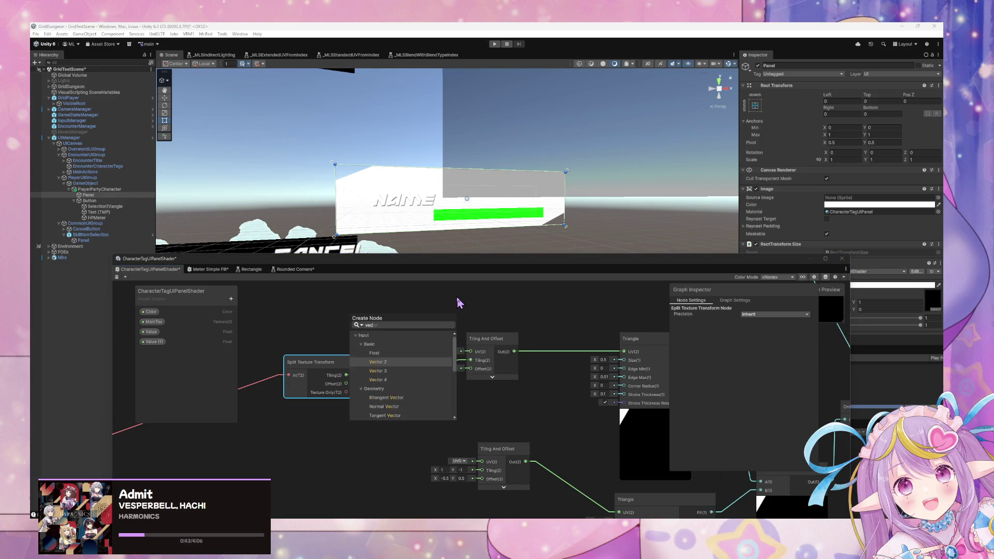
pyautogui.press('Down')
pyautogui.press('Down')
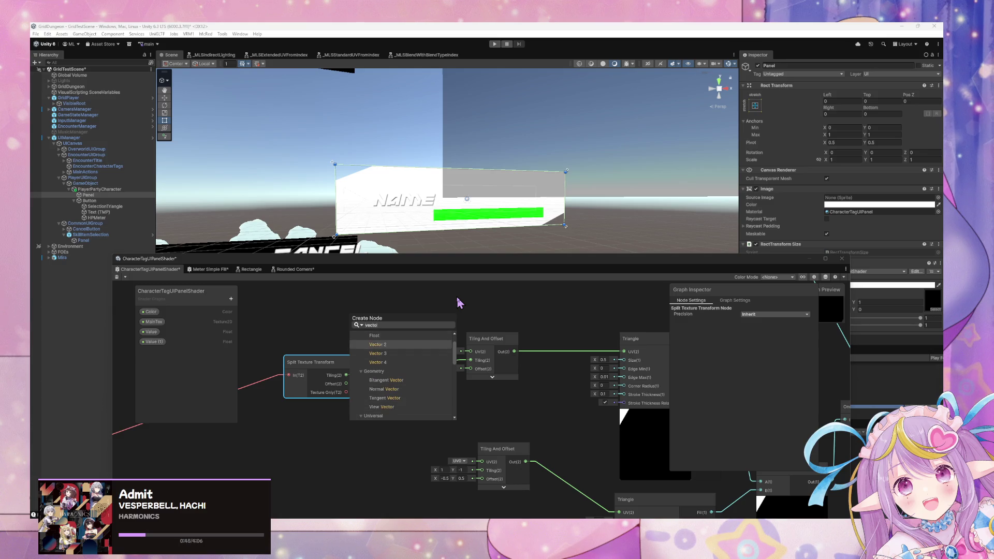
pyautogui.press('Return')
pyautogui.moveTo(379, 394); pyautogui.dragTo(493, 415)
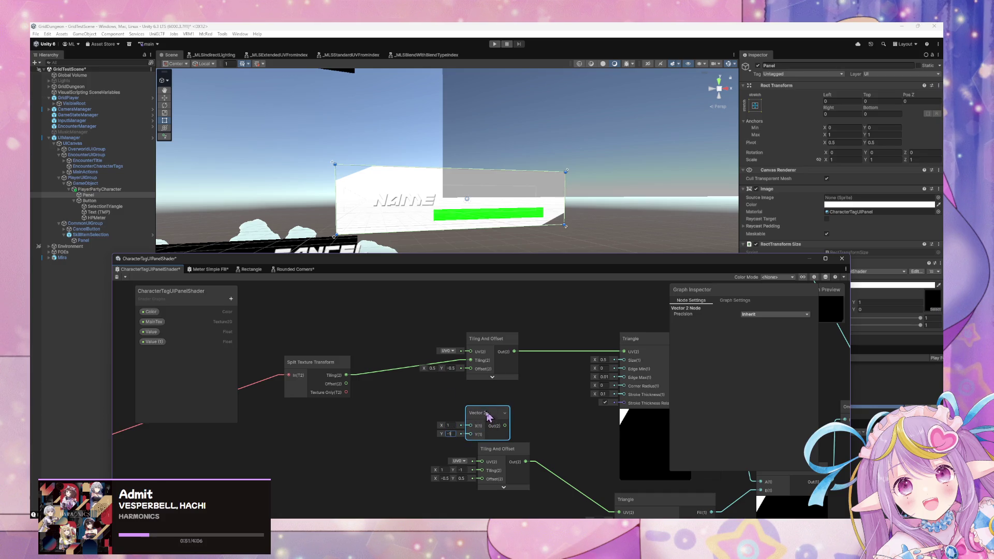
pyautogui.moveTo(492, 417)
pyautogui.mouseDown()
pyautogui.moveTo(439, 417)
pyautogui.moveTo(481, 470)
pyautogui.mouseUp()
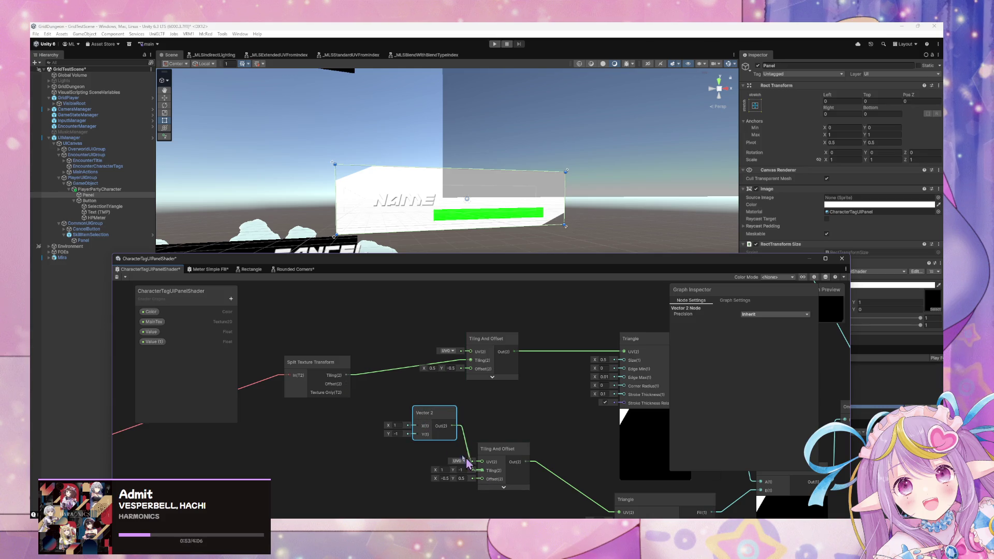
pyautogui.rightClick(371, 396)
# - Discard a stray sticky note, then add a Multiply node fed by Split Texture Transform's Offset into A
pyautogui.click(422, 283)
pyautogui.click(409, 404)
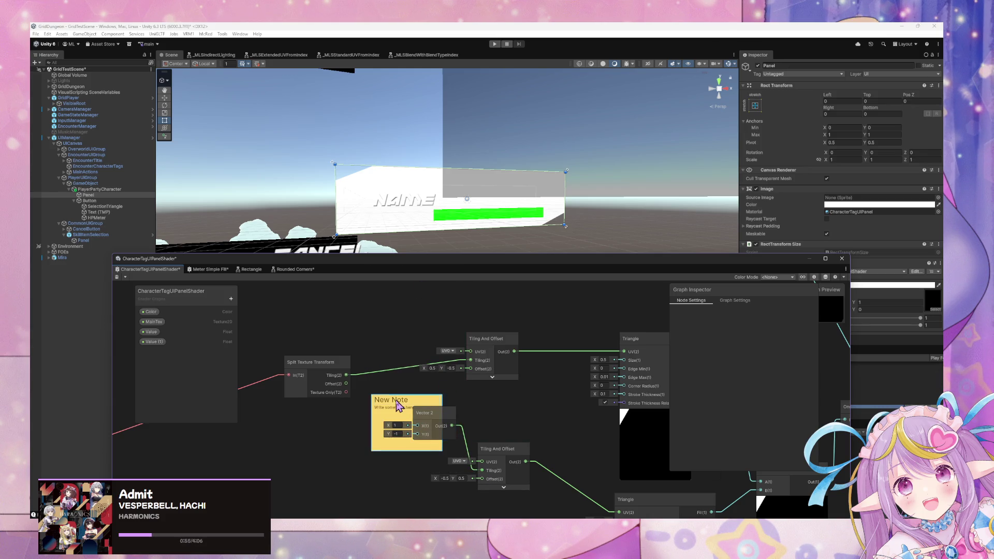
pyautogui.press('Delete')
pyautogui.rightClick(397, 387)
pyautogui.click(410, 391)
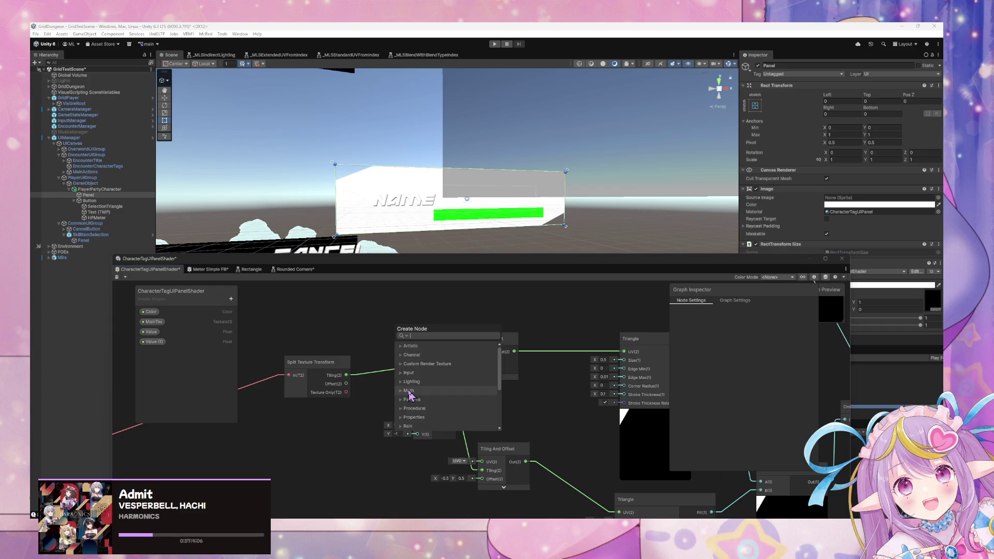
pyautogui.write('multipl')
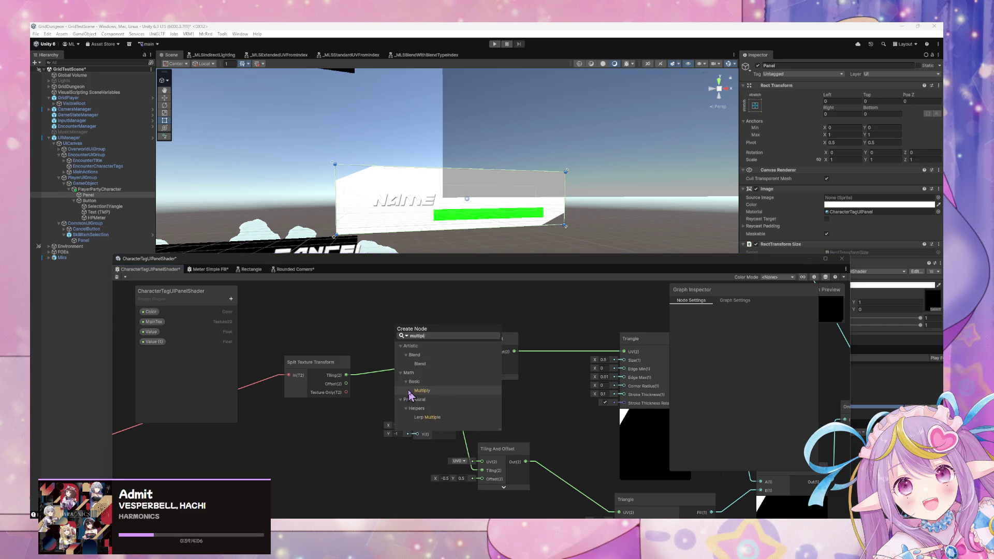
pyautogui.click(409, 391)
pyautogui.moveTo(409, 404); pyautogui.dragTo(342, 420)
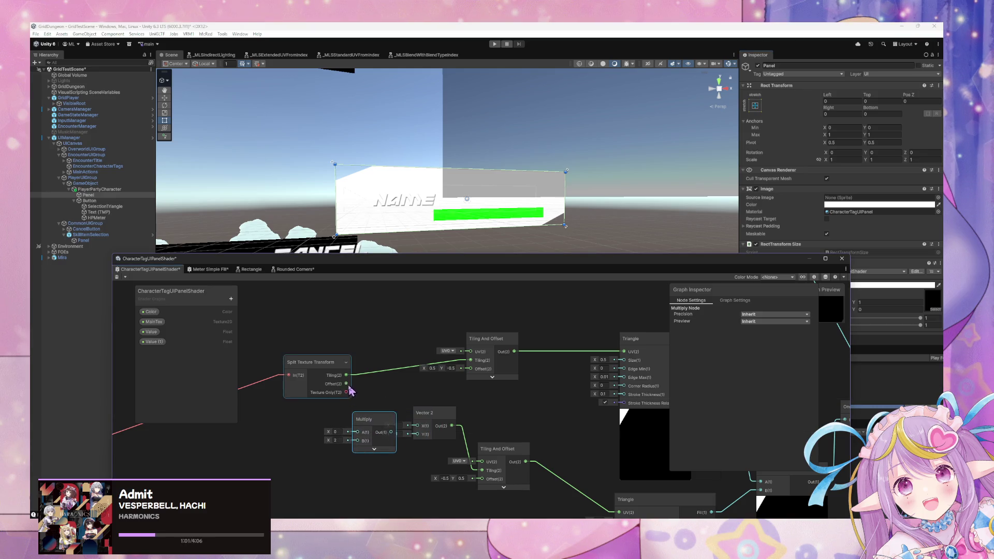
pyautogui.moveTo(346, 384)
pyautogui.mouseDown()
pyautogui.moveTo(337, 433)
pyautogui.moveTo(376, 445)
pyautogui.moveTo(417, 389)
pyautogui.moveTo(458, 391)
pyautogui.moveTo(363, 435)
pyautogui.moveTo(440, 411)
pyautogui.moveTo(482, 470)
pyautogui.mouseUp()
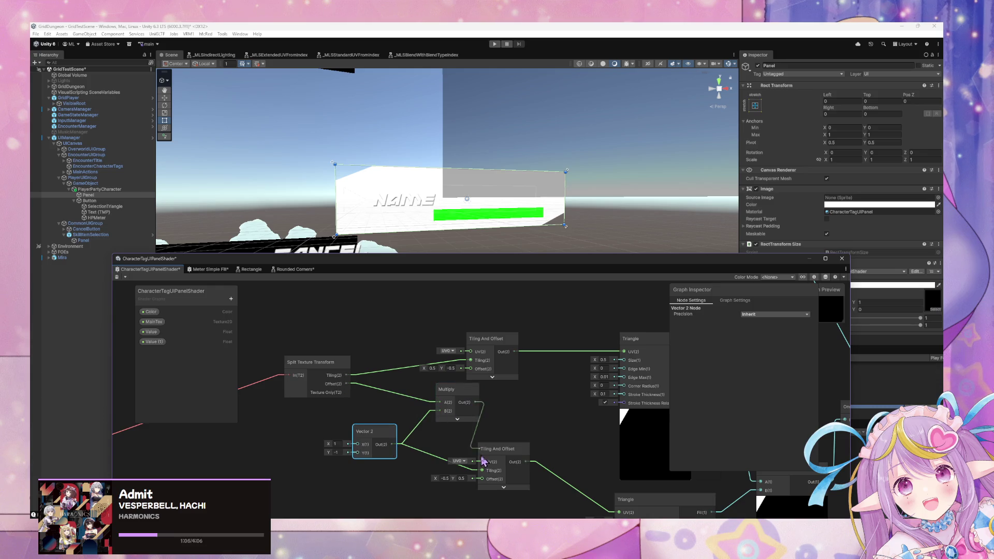
pyautogui.moveTo(471, 412); pyautogui.dragTo(447, 441)
# - Save the graph, tidy the Vector 2 and Multiply nodes, and select the Multiply output wire
pyautogui.click(117, 277)
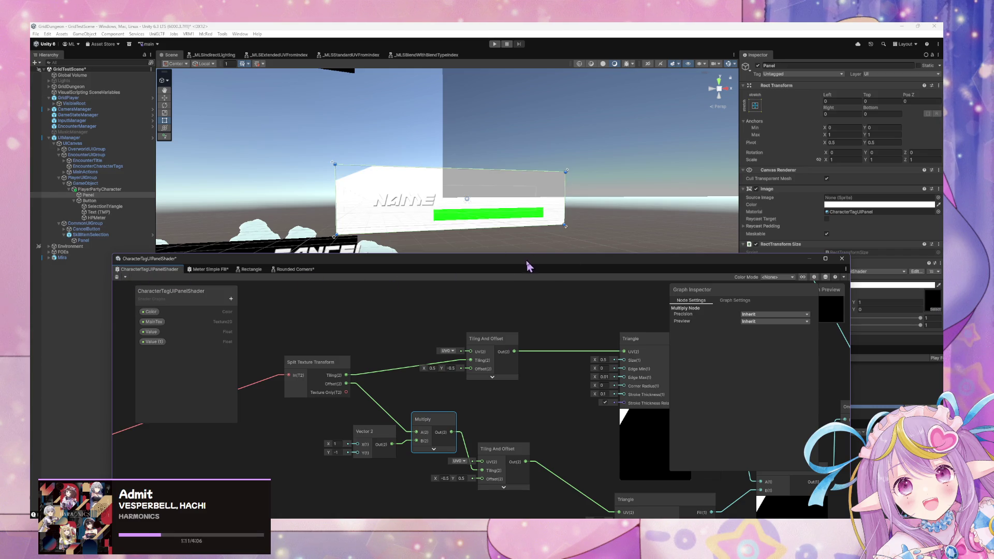
pyautogui.moveTo(526, 261); pyautogui.dragTo(491, 241)
pyautogui.moveTo(339, 416); pyautogui.dragTo(326, 411)
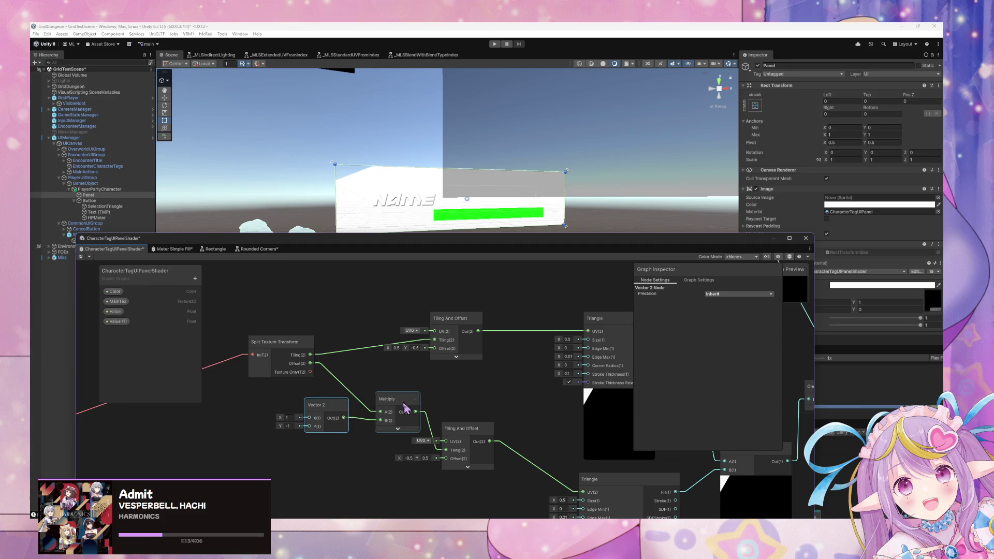
pyautogui.moveTo(405, 409); pyautogui.dragTo(394, 404)
pyautogui.moveTo(524, 371)
pyautogui.mouseDown()
pyautogui.moveTo(483, 355)
pyautogui.moveTo(568, 385)
pyautogui.mouseUp()
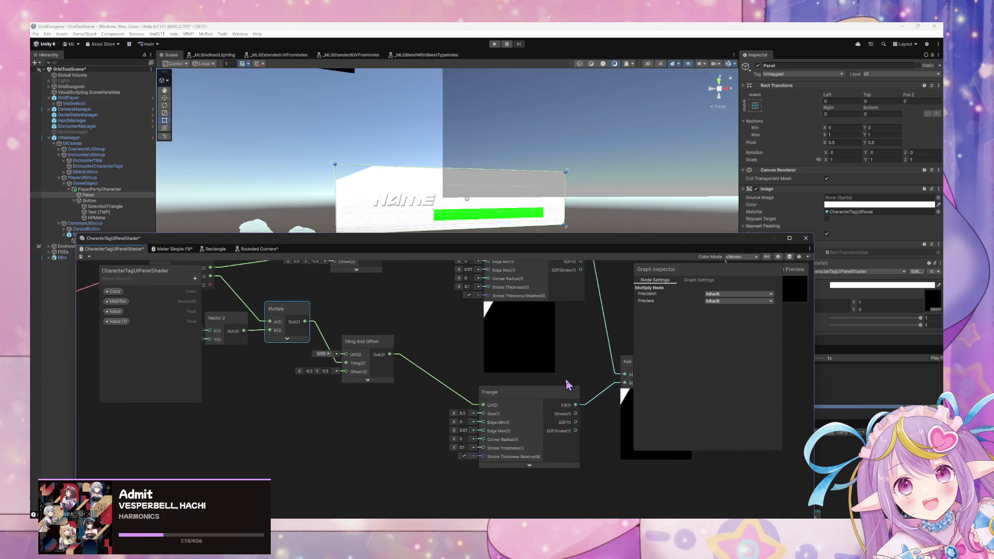
pyautogui.moveTo(362, 333); pyautogui.dragTo(423, 351)
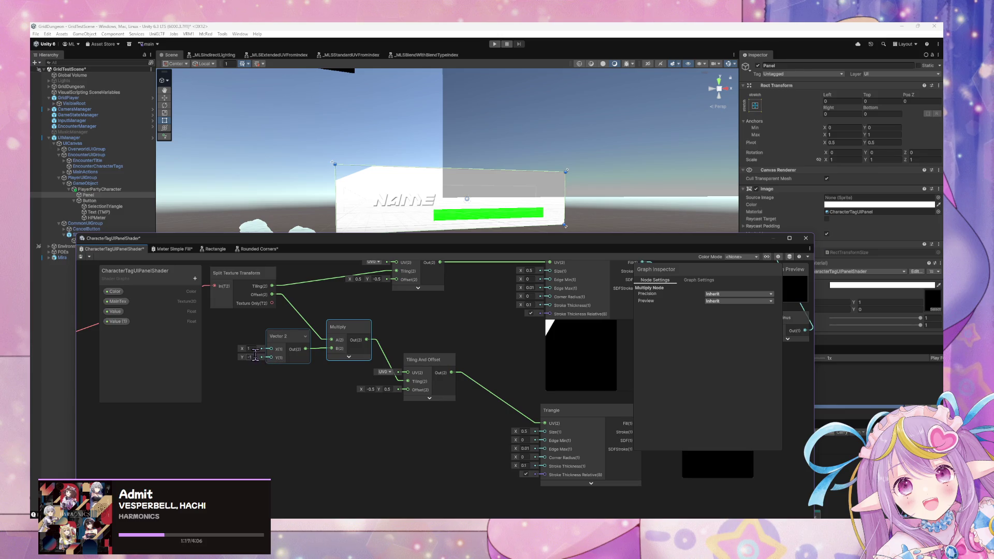
pyautogui.click(381, 351)
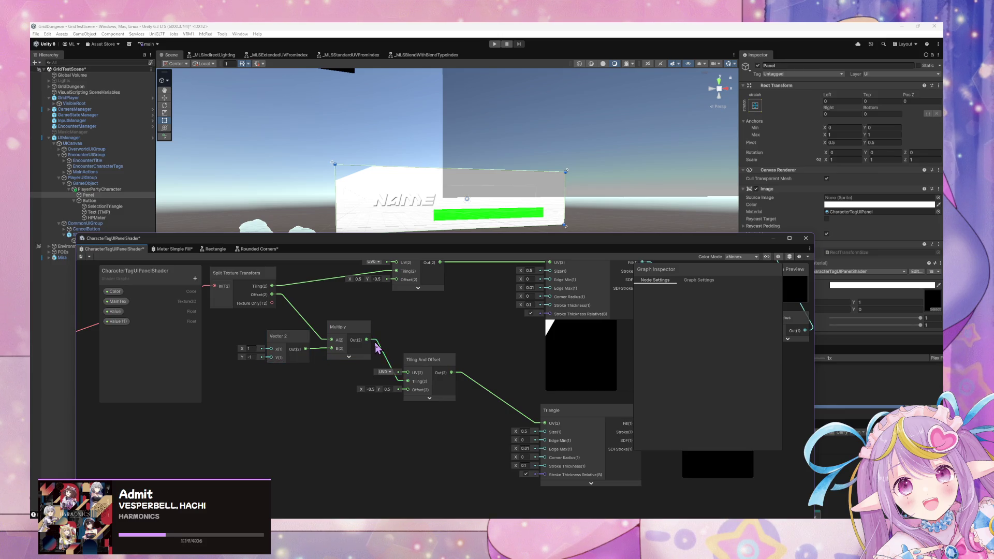
pyautogui.click(378, 349)
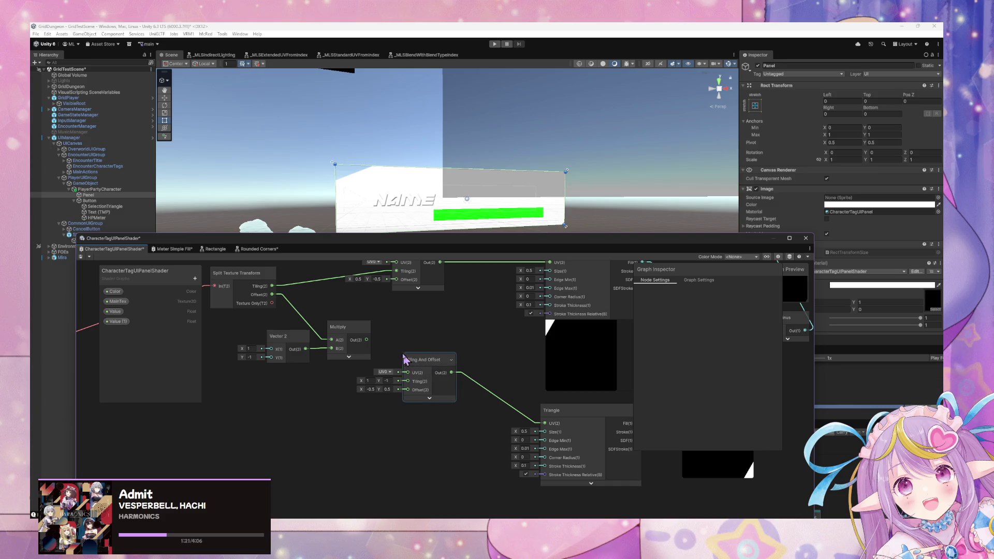
# - Replace the Multiply with a Split node fed by Offset, and wire Vector 2 into Tiling And Offset
pyautogui.click(341, 339)
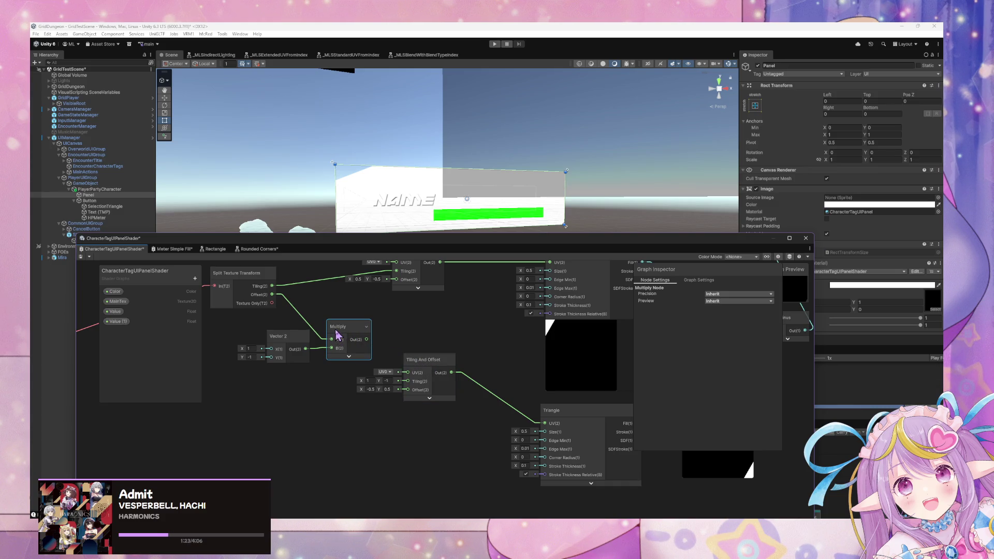
pyautogui.press('Delete')
pyautogui.rightClick(310, 299)
pyautogui.click(338, 301)
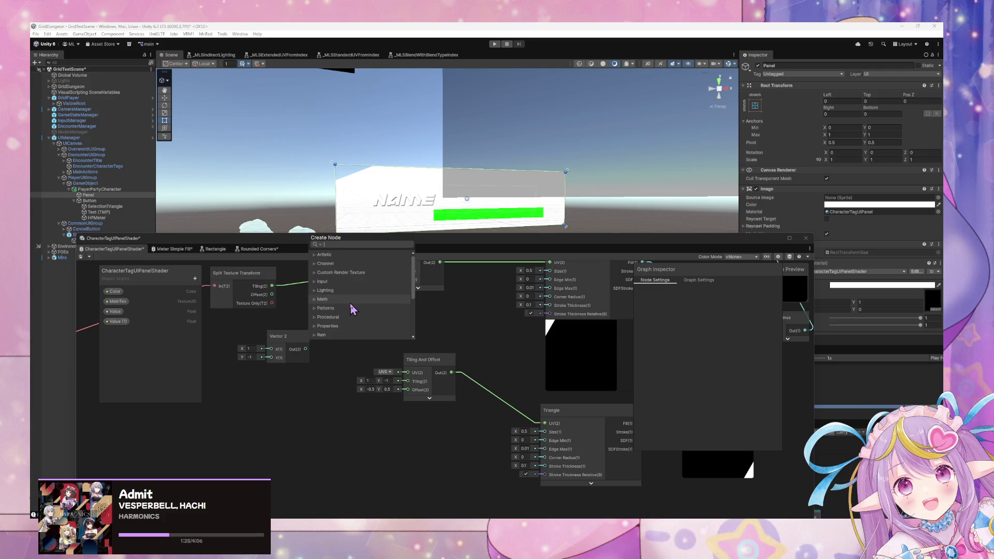
pyautogui.write('split')
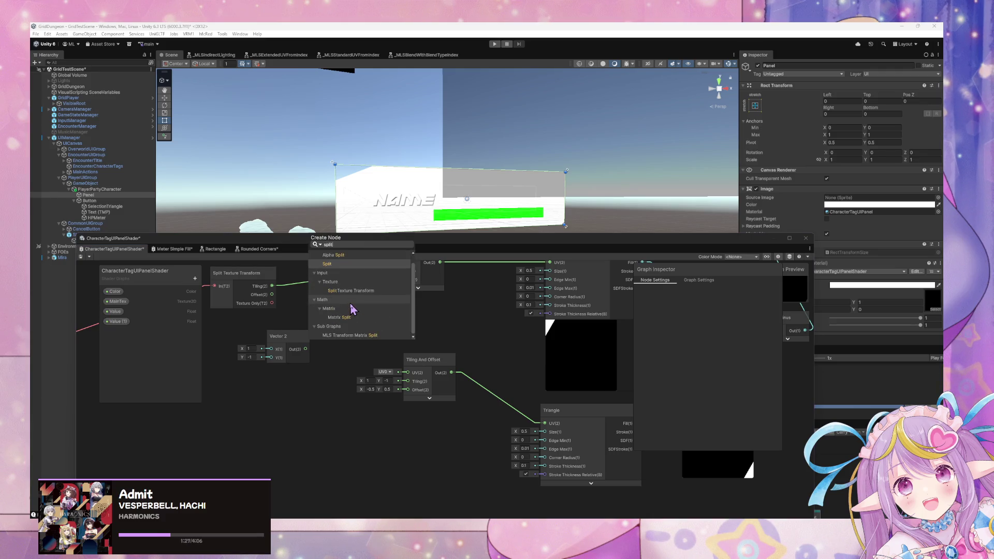
pyautogui.press('Return')
pyautogui.moveTo(272, 294)
pyautogui.mouseDown()
pyautogui.moveTo(314, 325)
pyautogui.moveTo(288, 309)
pyautogui.mouseUp()
pyautogui.moveTo(283, 356); pyautogui.dragTo(262, 406)
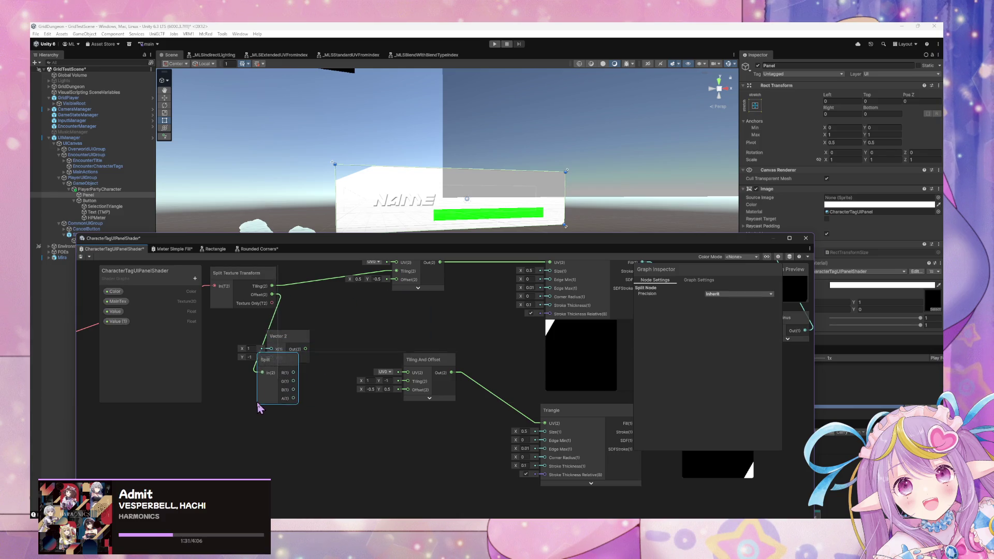
pyautogui.moveTo(294, 348); pyautogui.dragTo(407, 372)
# - Add a Multiply node that takes the Split node's G output
pyautogui.rightClick(335, 367)
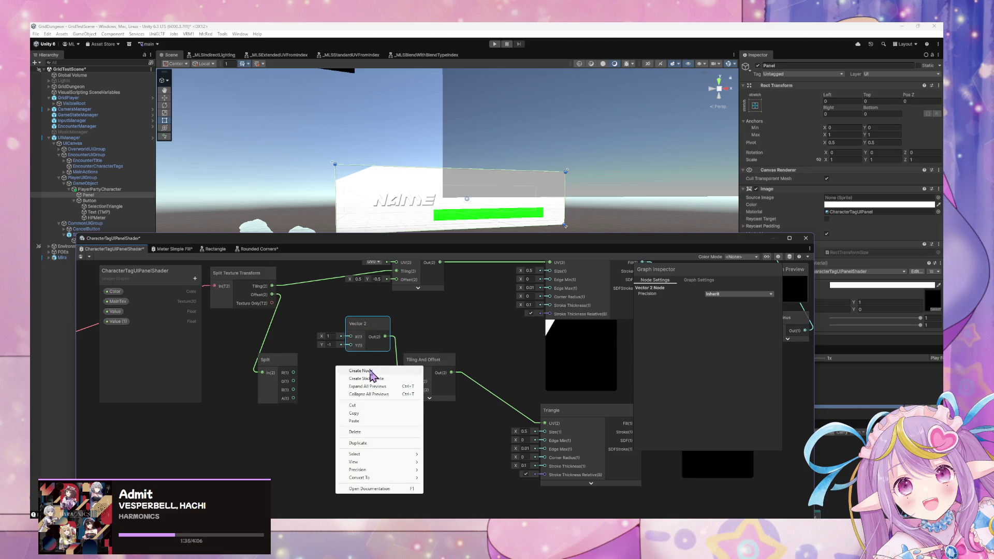
pyautogui.click(371, 371)
pyautogui.click(371, 371)
pyautogui.click(369, 378)
pyautogui.click(369, 378)
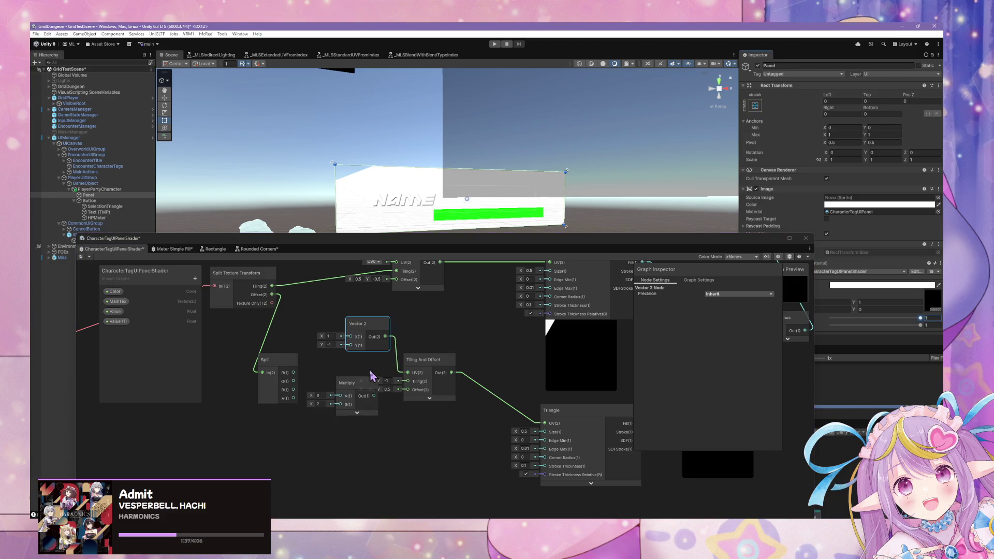
pyautogui.moveTo(367, 386); pyautogui.dragTo(355, 410)
pyautogui.moveTo(293, 381)
pyautogui.mouseDown()
pyautogui.moveTo(327, 428)
pyautogui.moveTo(329, 420)
pyautogui.mouseUp()
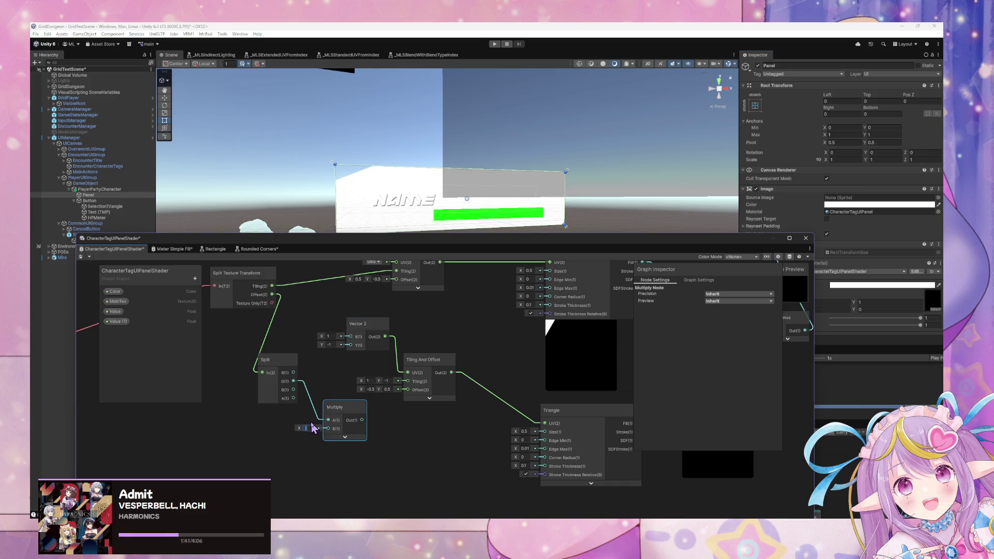
pyautogui.click(293, 363)
pyautogui.moveTo(337, 408)
pyautogui.mouseDown()
pyautogui.moveTo(308, 401)
pyautogui.moveTo(336, 422)
pyautogui.moveTo(351, 345)
pyautogui.mouseUp()
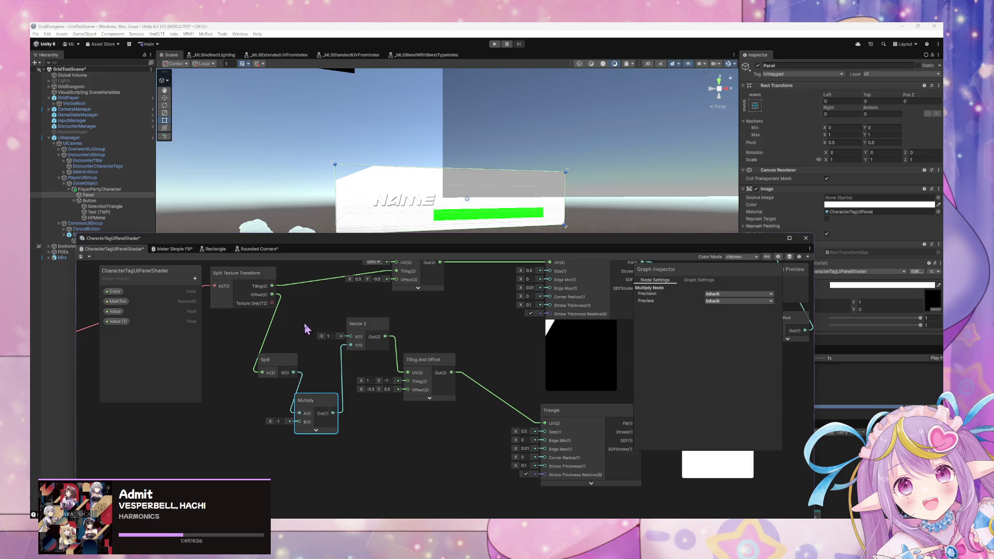
# - Wire Split's R output into Vector 2 X and the Multiply output into Vector 2 Y
pyautogui.click(285, 349)
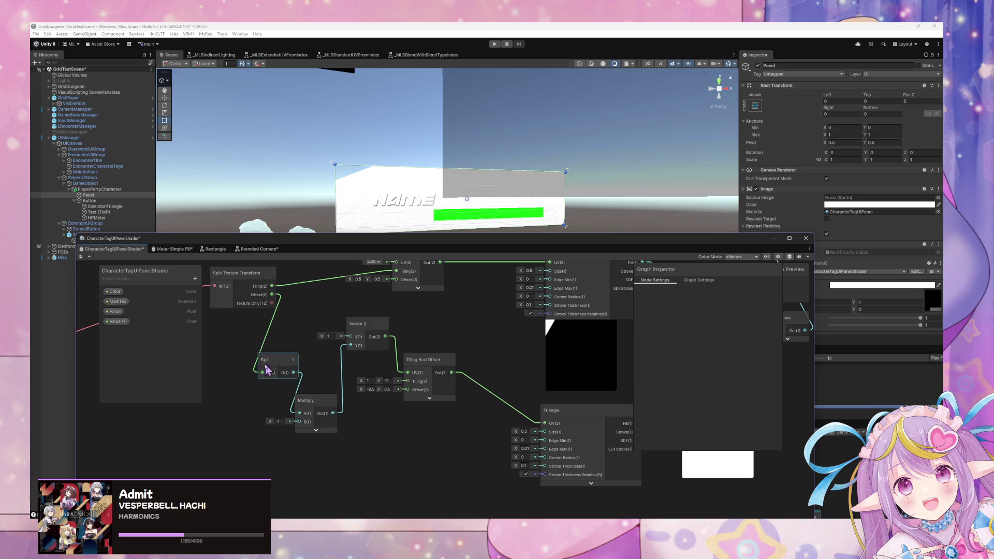
pyautogui.click(293, 360)
pyautogui.moveTo(293, 372); pyautogui.dragTo(351, 336)
pyautogui.click(323, 403)
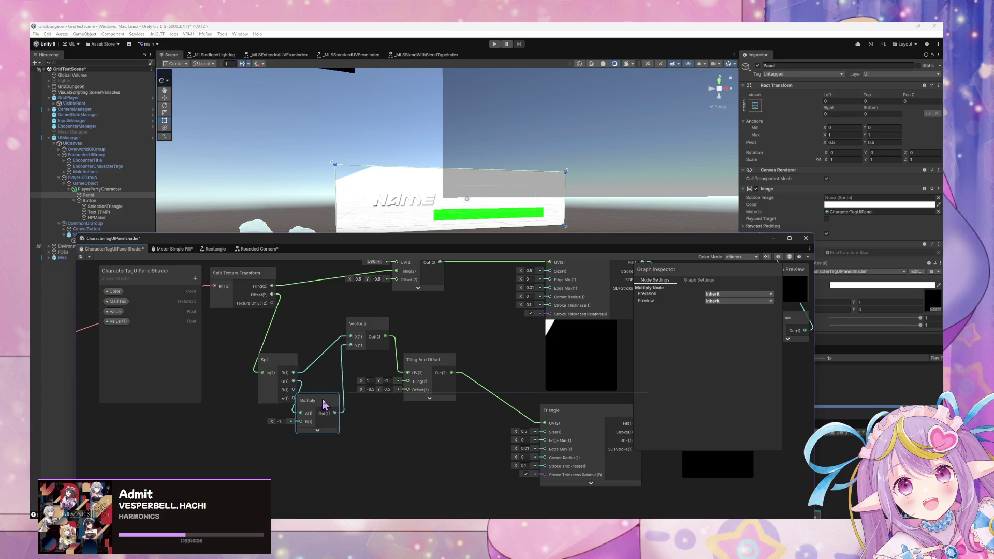
pyautogui.moveTo(323, 403); pyautogui.dragTo(334, 403)
pyautogui.moveTo(415, 363)
pyautogui.mouseDown()
pyautogui.moveTo(426, 392)
pyautogui.moveTo(472, 394)
pyautogui.mouseUp()
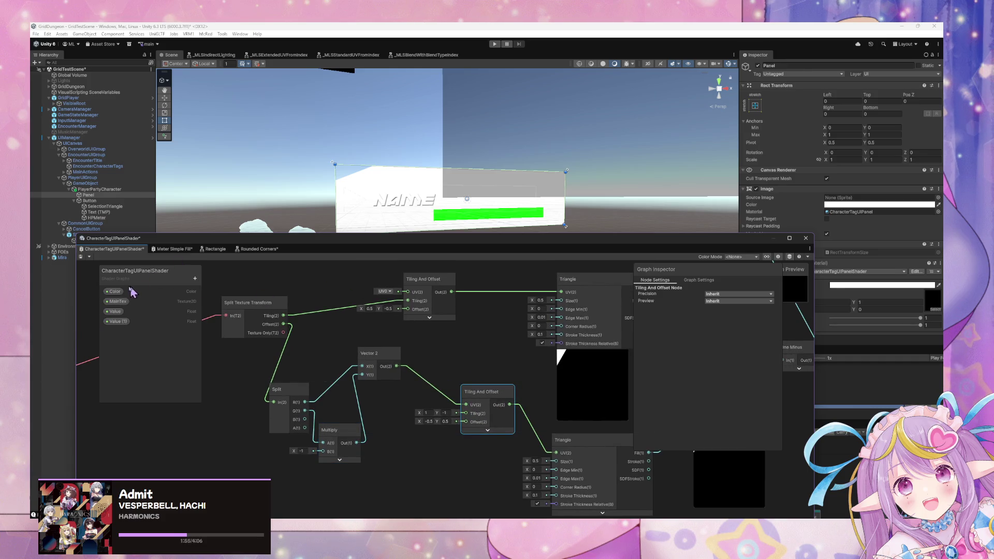
# - Set the Multiply node's B value to -1 and save the shader
pyautogui.click(81, 257)
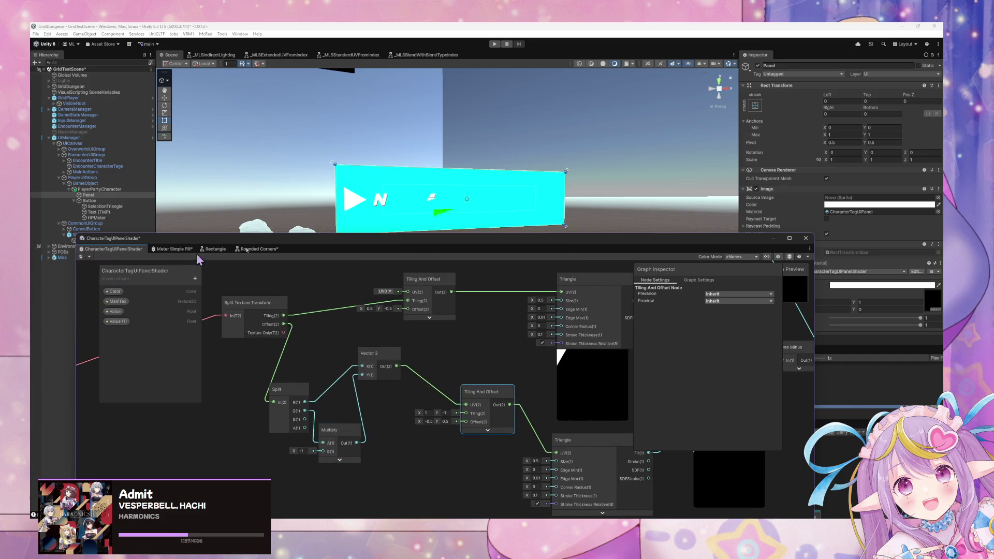
pyautogui.moveTo(427, 337)
pyautogui.mouseDown()
pyautogui.moveTo(344, 337)
pyautogui.moveTo(630, 348)
pyautogui.mouseUp()
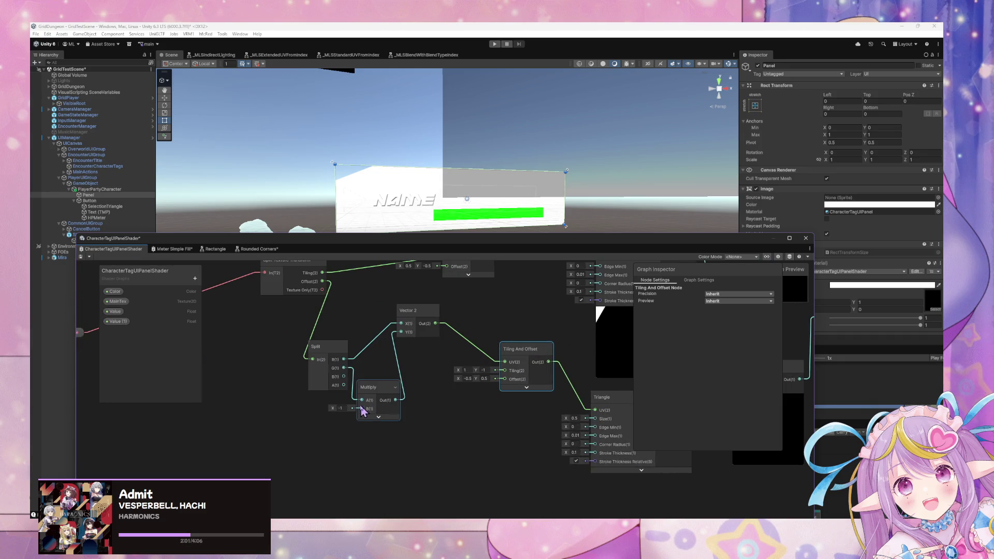
pyautogui.click(344, 408)
pyautogui.click(81, 257)
pyautogui.click(343, 407)
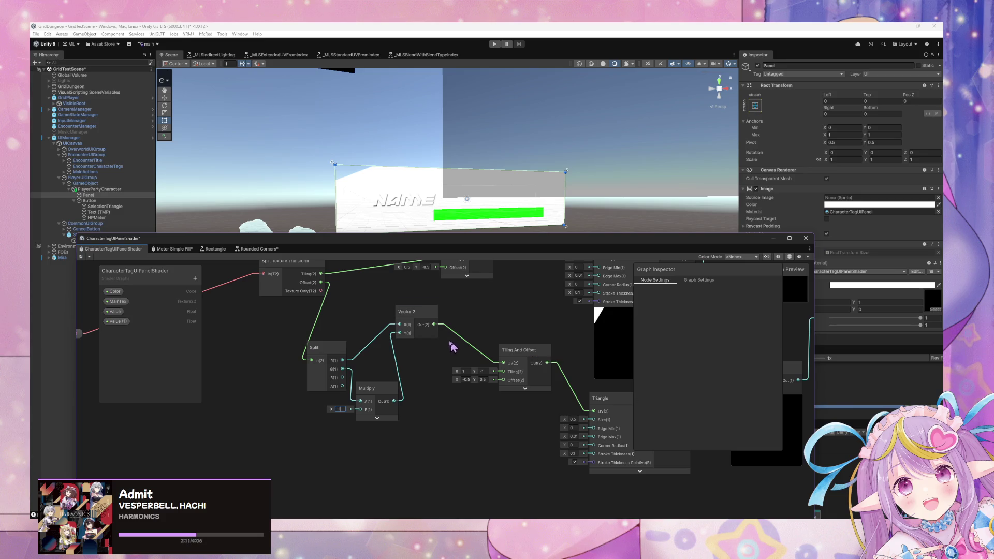
# - Link Vector 2's output to the lower Tiling And Offset's Tiling input, relinking once, and save
pyautogui.moveTo(435, 324)
pyautogui.mouseDown()
pyautogui.moveTo(501, 381)
pyautogui.moveTo(503, 372)
pyautogui.mouseUp()
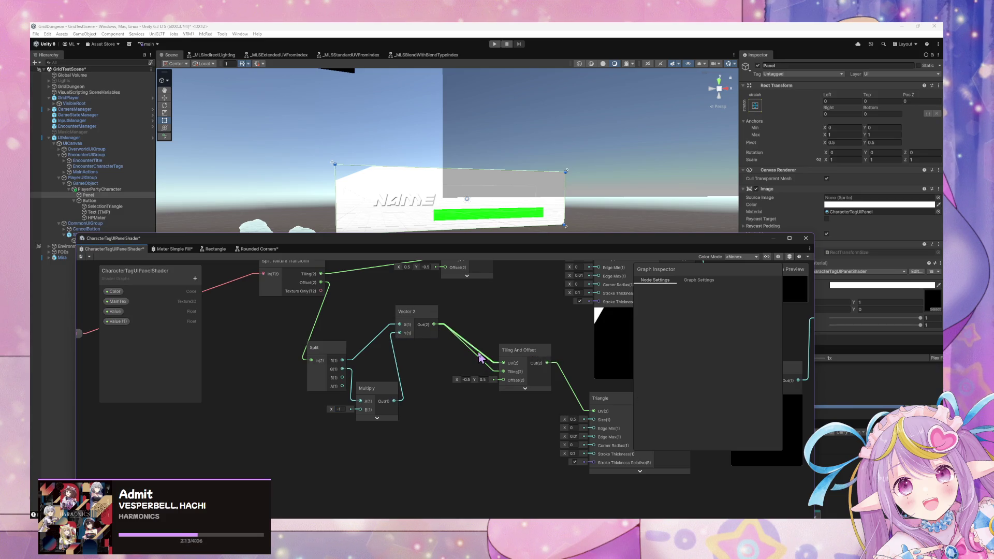
pyautogui.click(81, 258)
pyautogui.moveTo(509, 288); pyautogui.dragTo(507, 362)
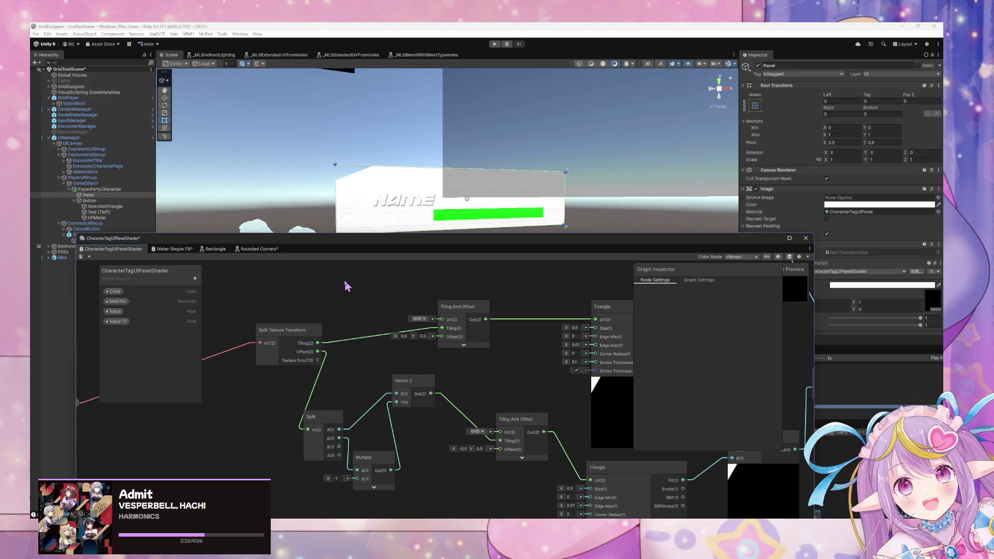
pyautogui.click(455, 410)
pyautogui.press('Delete')
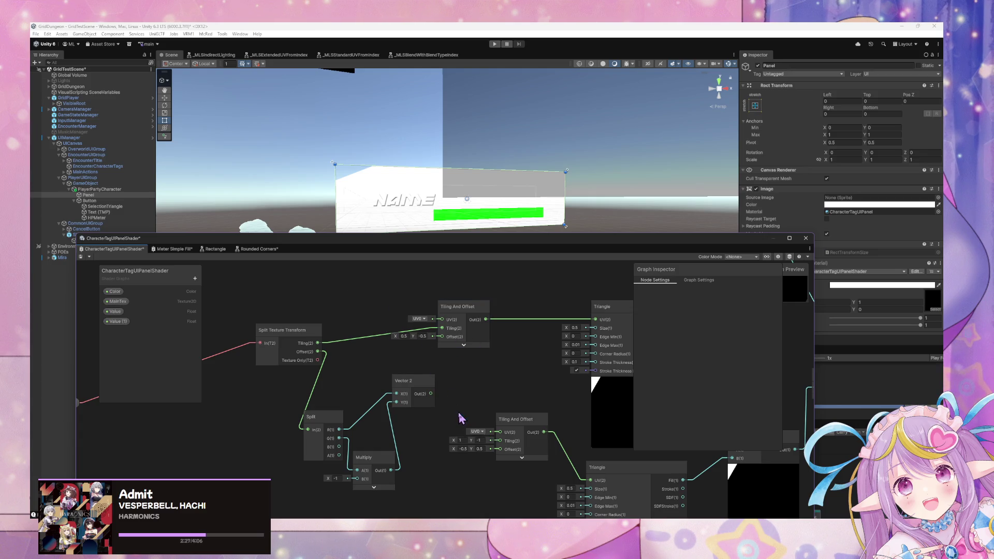
pyautogui.click(81, 257)
pyautogui.moveTo(431, 397); pyautogui.dragTo(502, 449)
pyautogui.moveTo(503, 446); pyautogui.dragTo(500, 441)
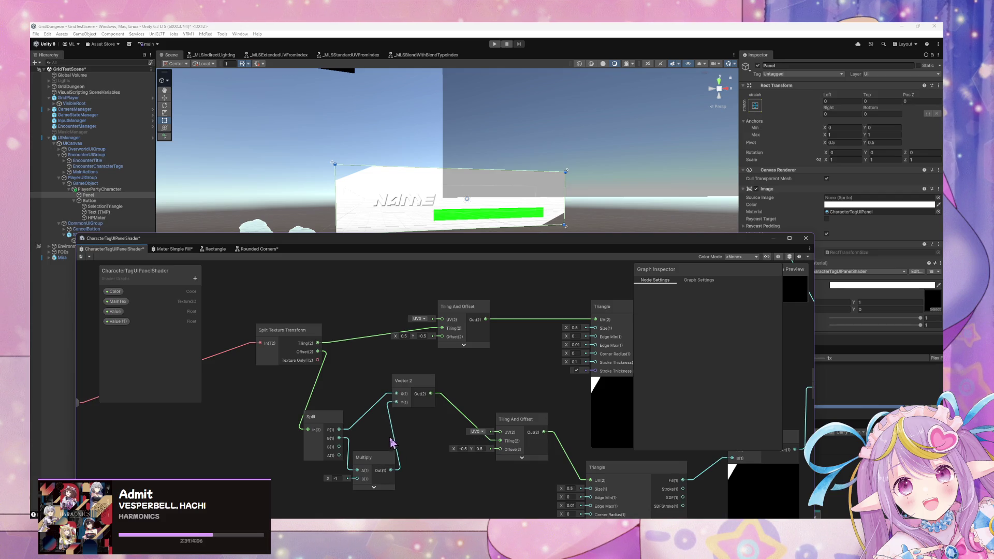
pyautogui.click(81, 257)
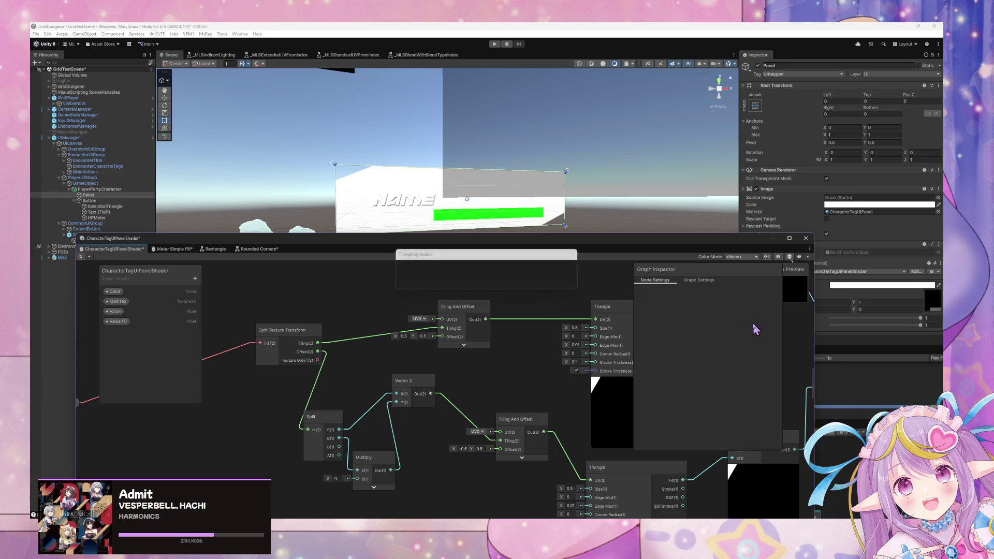
# - Set the panel material's Tiling to X 2 and Y 1 in the Inspector
pyautogui.moveTo(641, 243); pyautogui.dragTo(555, 291)
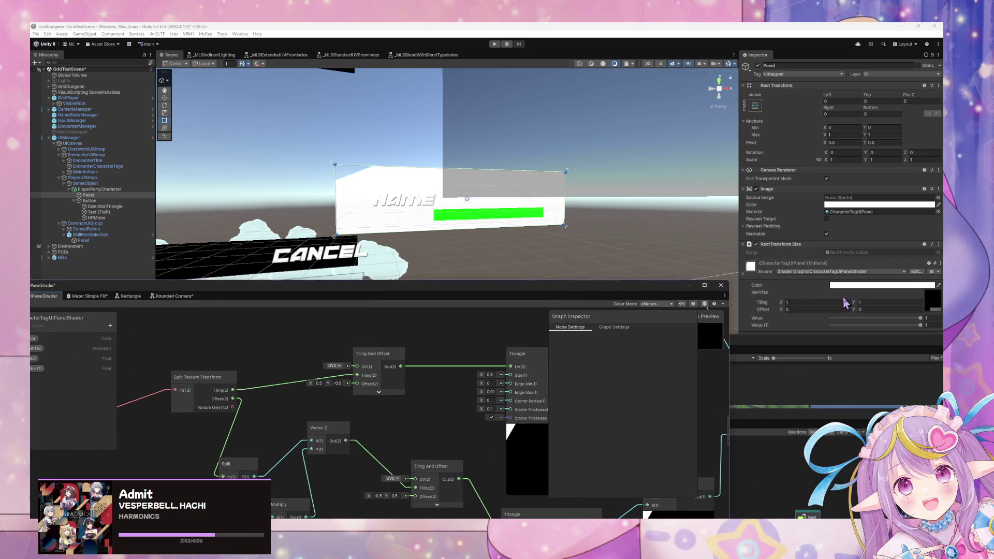
pyautogui.moveTo(857, 305); pyautogui.dragTo(854, 306)
pyautogui.write('1')
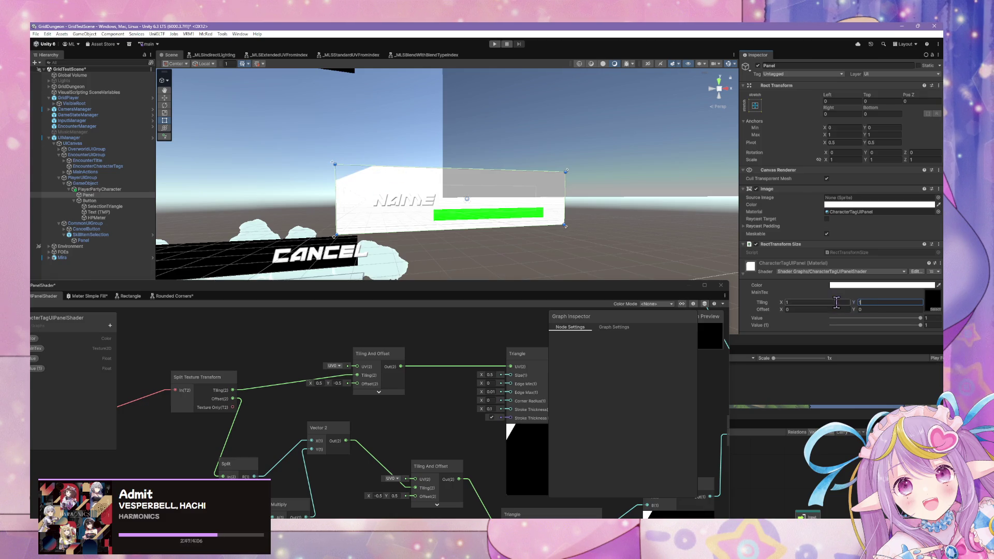
pyautogui.moveTo(785, 307); pyautogui.dragTo(800, 307)
pyautogui.write('4')
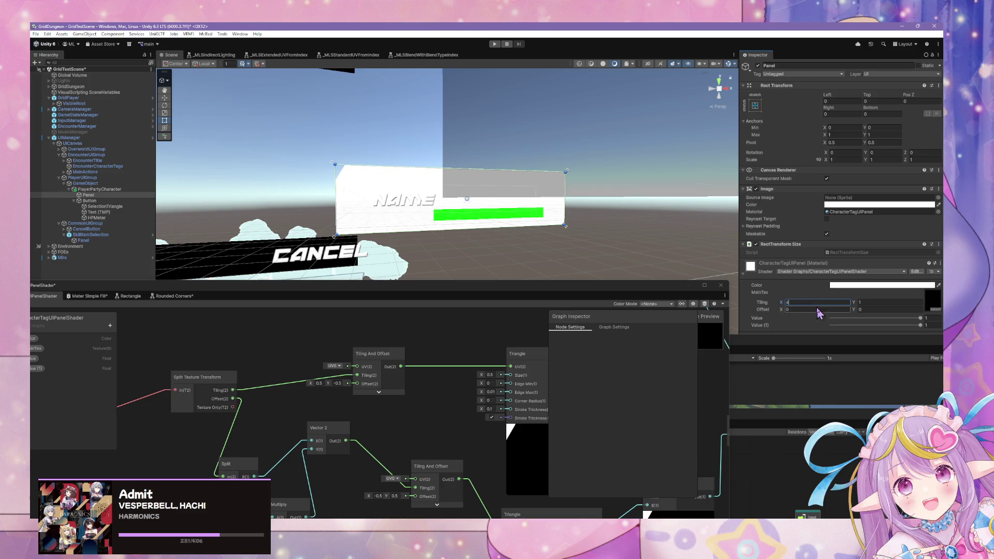
pyautogui.press('BackSpace')
pyautogui.write('2')
pyautogui.moveTo(580, 275)
pyautogui.mouseDown()
pyautogui.moveTo(573, 258)
pyautogui.moveTo(604, 262)
pyautogui.moveTo(589, 282)
pyautogui.moveTo(539, 296)
pyautogui.moveTo(511, 194)
pyautogui.moveTo(367, 278)
pyautogui.moveTo(383, 290)
pyautogui.moveTo(481, 265)
pyautogui.mouseUp()
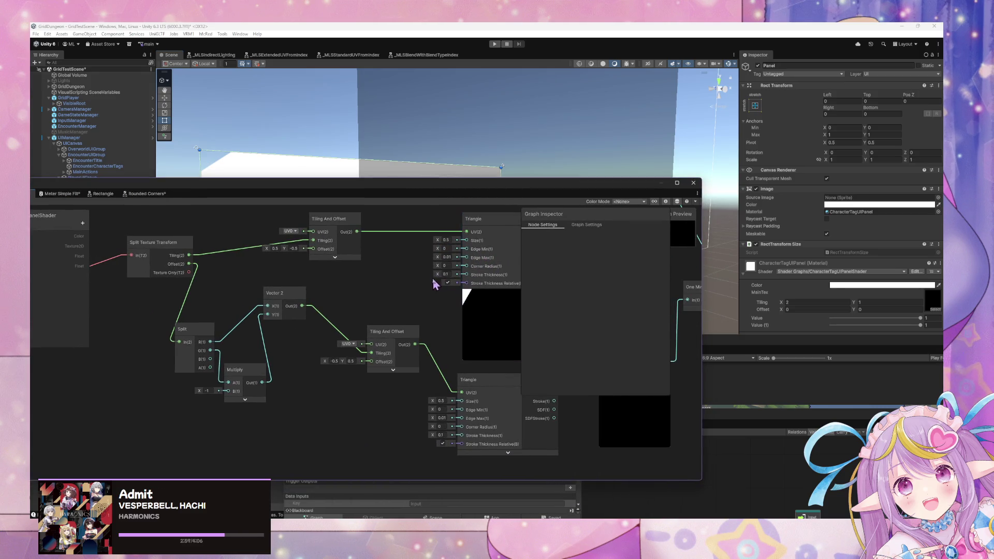
# - Feed Split Texture Transform's Tiling into Split, reconnect Vector 2 to the lower Tiling, and save
pyautogui.moveTo(418, 271); pyautogui.dragTo(363, 271)
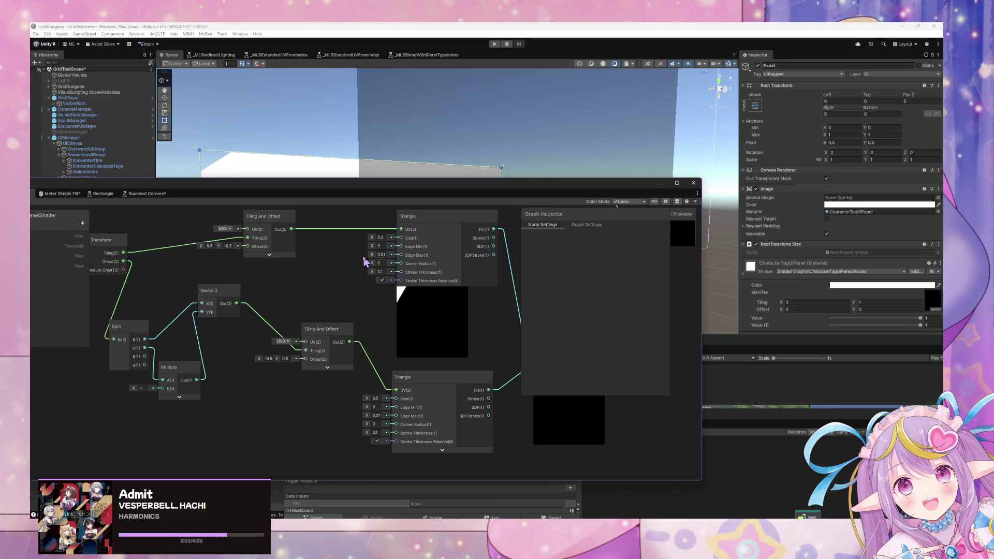
pyautogui.moveTo(365, 261)
pyautogui.mouseDown()
pyautogui.moveTo(235, 266)
pyautogui.moveTo(396, 275)
pyautogui.mouseUp()
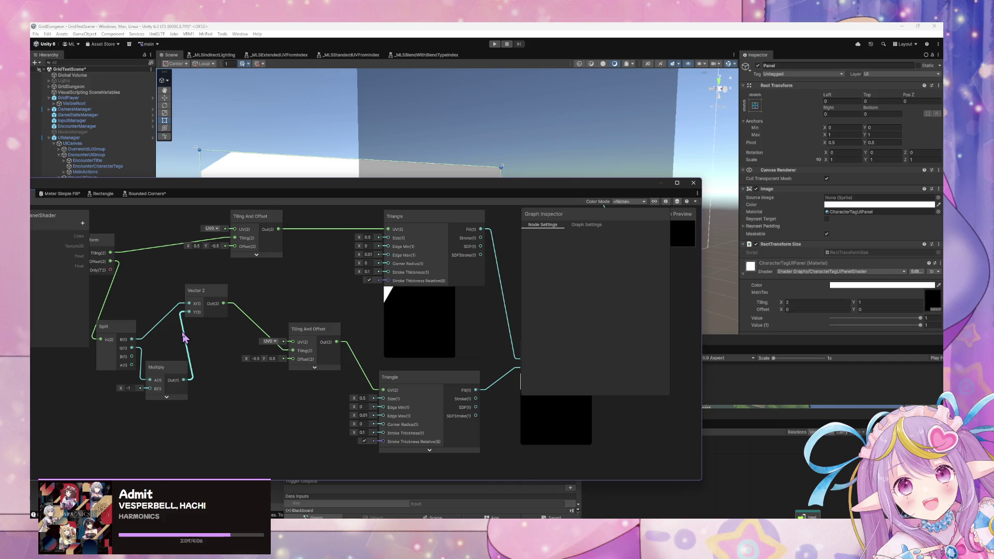
pyautogui.click(248, 320)
pyautogui.press('Delete')
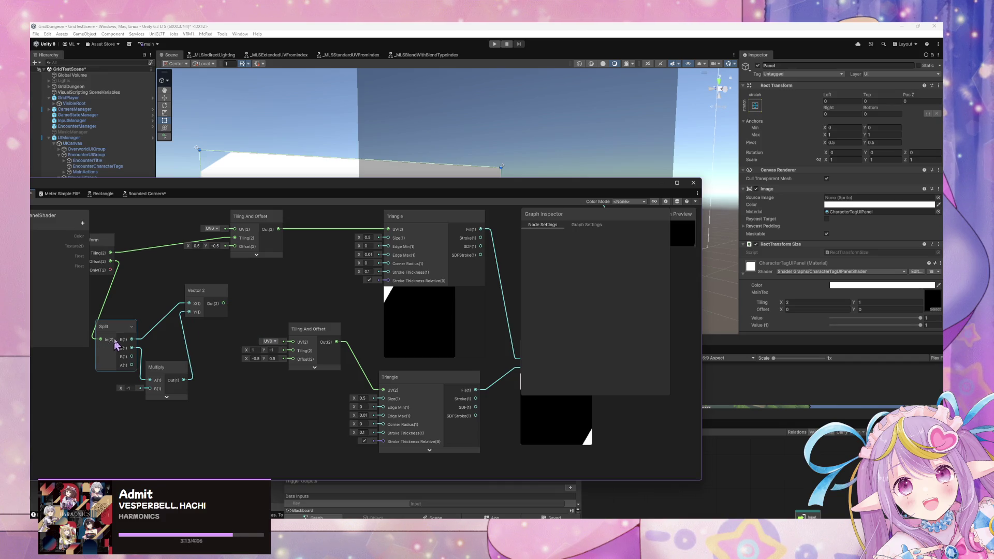
pyautogui.moveTo(132, 339)
pyautogui.mouseDown()
pyautogui.moveTo(232, 346)
pyautogui.moveTo(207, 331)
pyautogui.mouseUp()
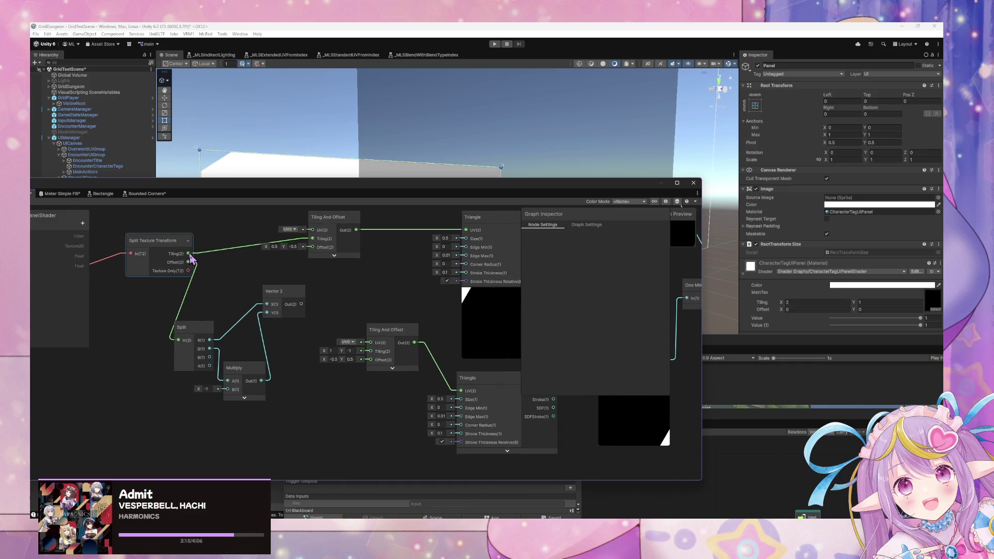
pyautogui.moveTo(190, 254)
pyautogui.mouseDown()
pyautogui.moveTo(200, 300)
pyautogui.moveTo(183, 345)
pyautogui.mouseUp()
pyautogui.moveTo(301, 304); pyautogui.dragTo(371, 351)
pyautogui.moveTo(188, 206)
pyautogui.mouseDown()
pyautogui.moveTo(222, 315)
pyautogui.moveTo(178, 191)
pyautogui.moveTo(315, 234)
pyautogui.mouseUp()
pyautogui.click(110, 247)
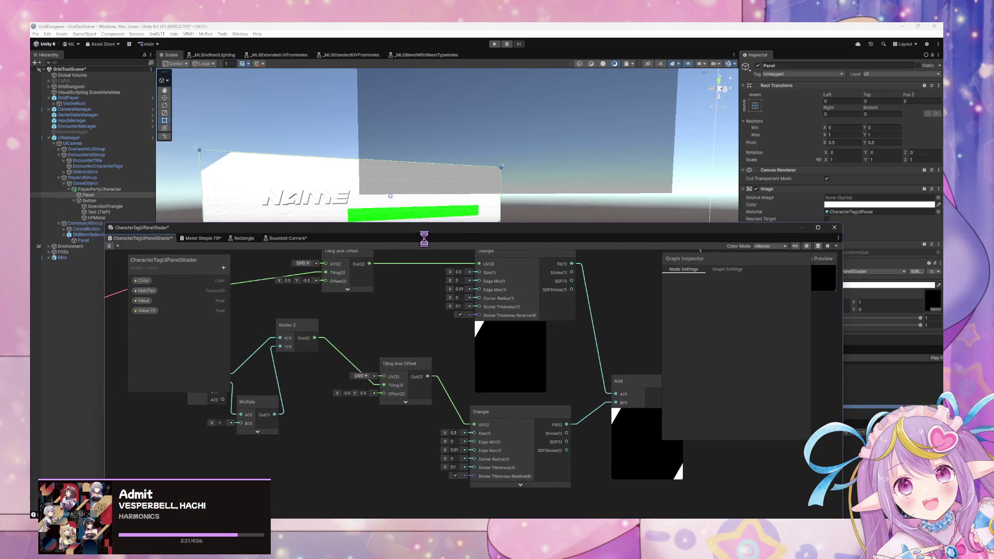
# - Try material Tiling Y 1 and Tiling X from .21 up to 4, then return to CharacterTagUIPanelShader
pyautogui.moveTo(466, 233); pyautogui.dragTo(237, 302)
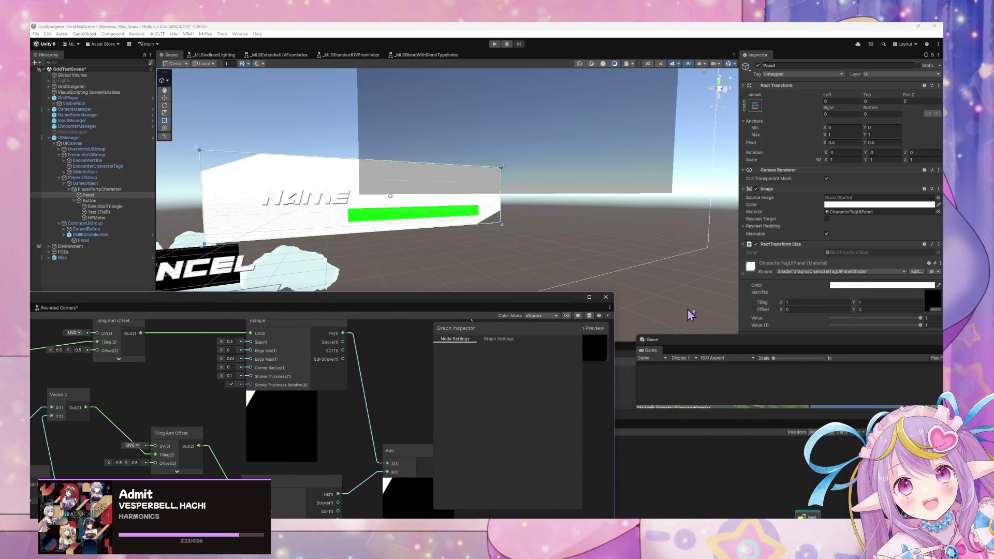
pyautogui.click(858, 305)
pyautogui.moveTo(858, 307); pyautogui.dragTo(856, 304)
pyautogui.write('1')
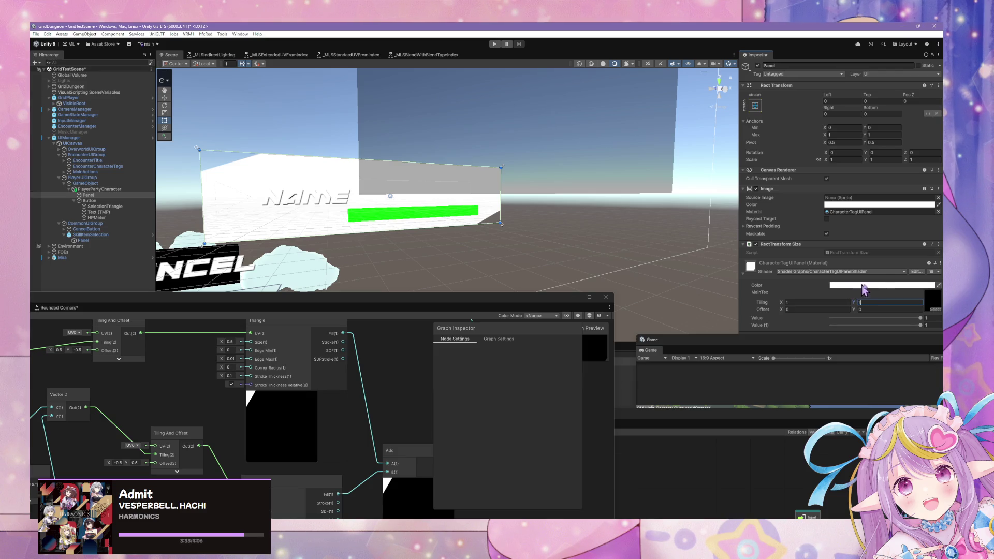
pyautogui.click(784, 303)
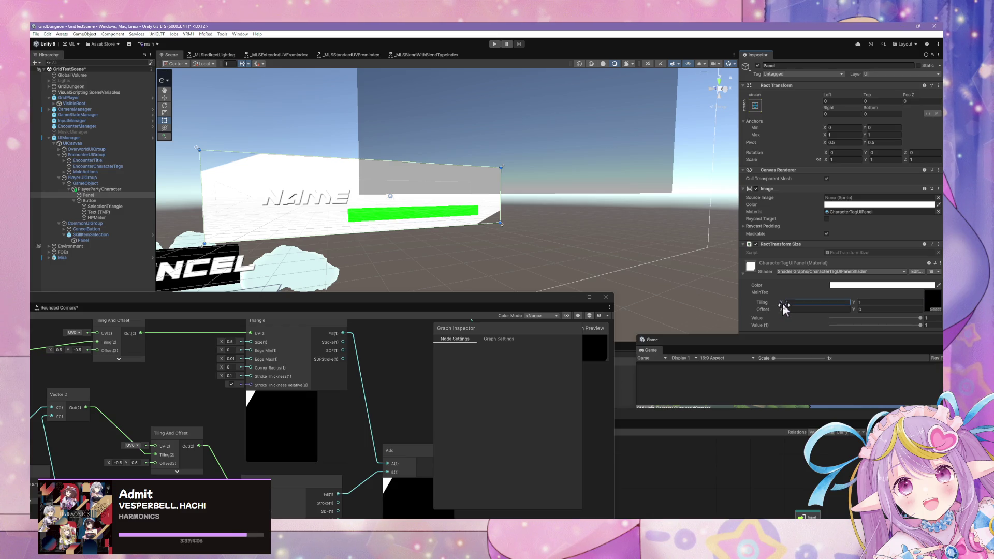
pyautogui.write('.21')
pyautogui.moveTo(784, 308); pyautogui.dragTo(800, 310)
pyautogui.click(781, 308)
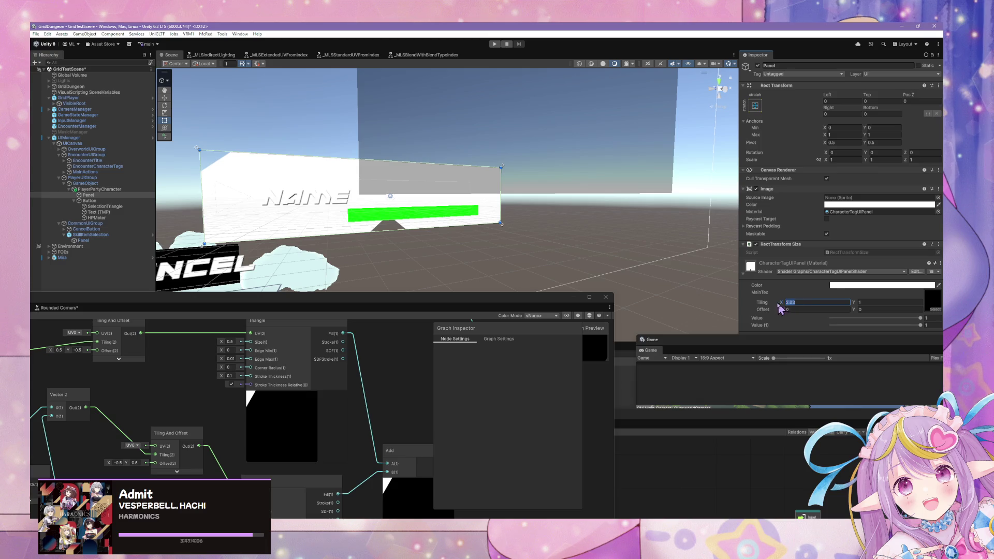
pyautogui.write('4')
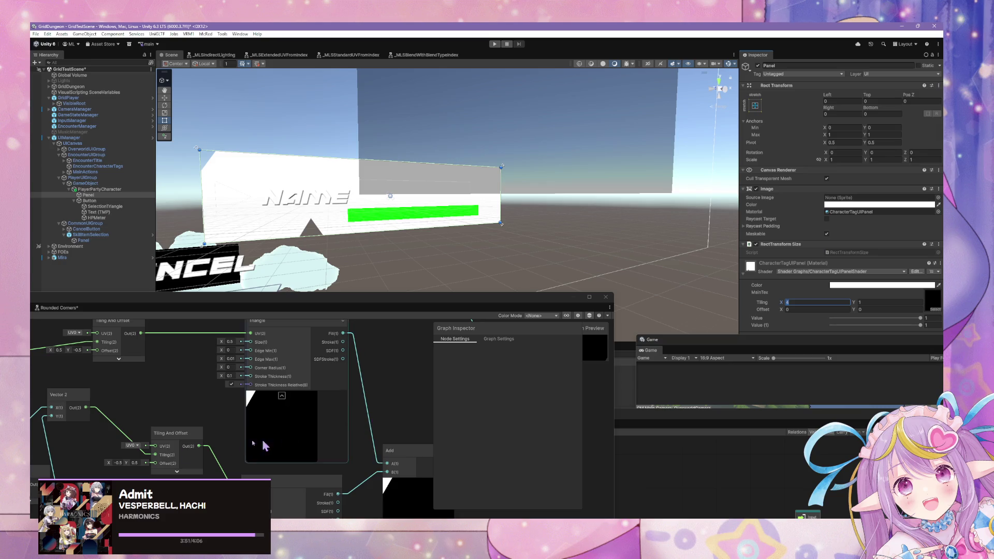
pyautogui.click(131, 443)
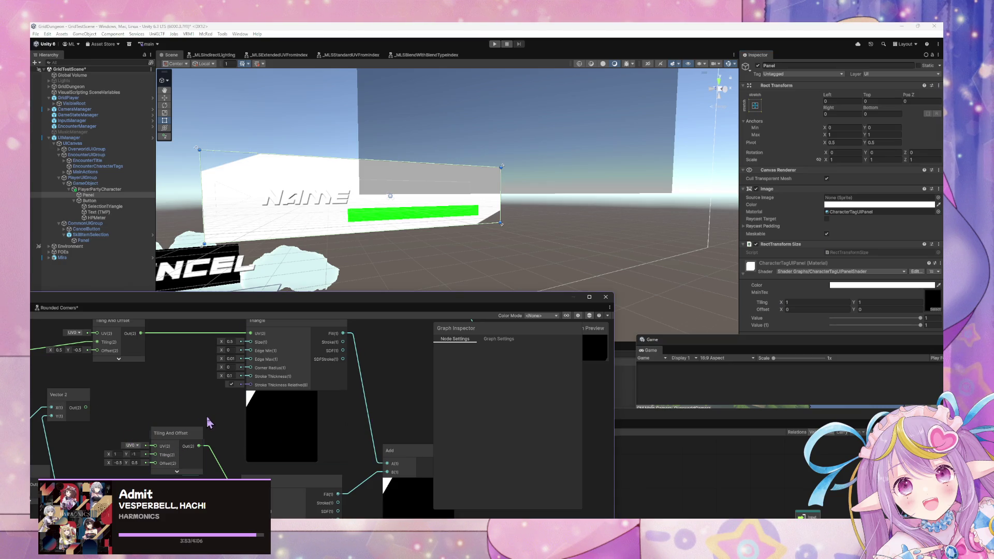
pyautogui.click(175, 309)
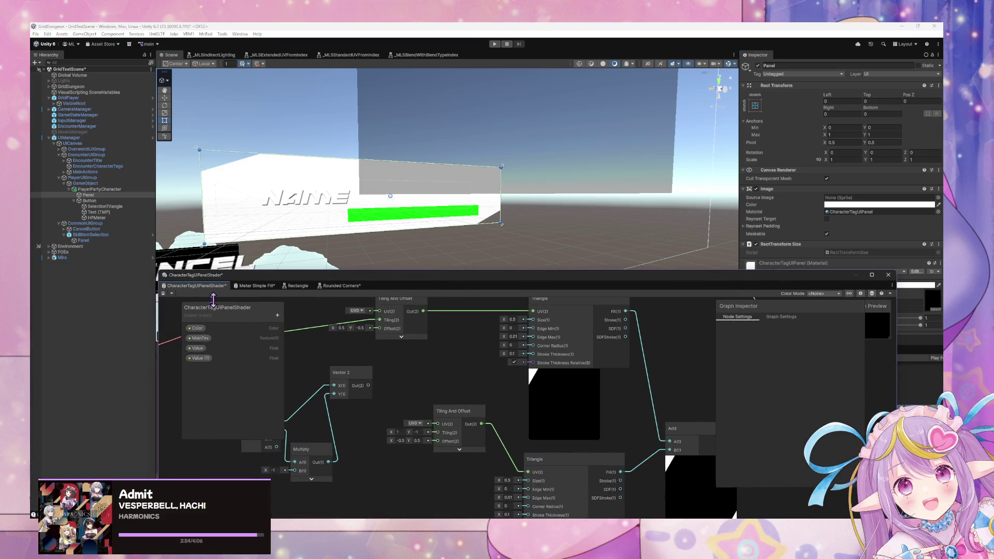
# - Save the shader graph and set the material's Tiling X to 4
pyautogui.click(163, 293)
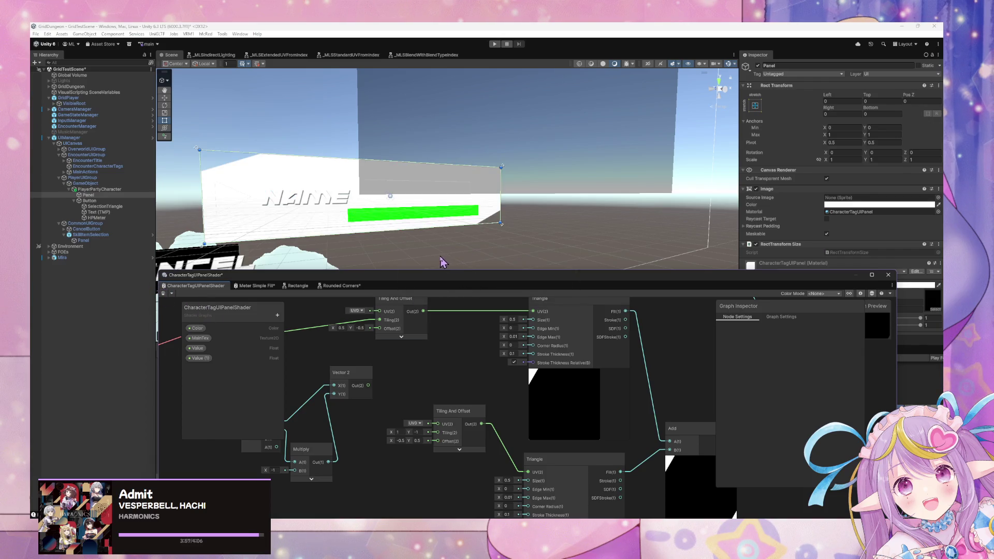
pyautogui.moveTo(459, 280)
pyautogui.mouseDown()
pyautogui.moveTo(328, 334)
pyautogui.moveTo(355, 251)
pyautogui.moveTo(339, 285)
pyautogui.mouseUp()
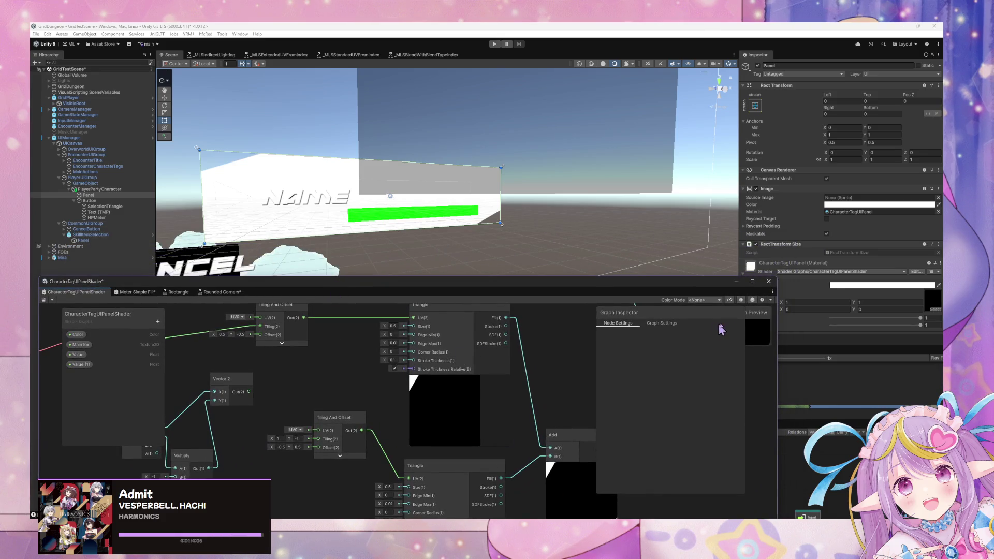
pyautogui.moveTo(680, 294); pyautogui.dragTo(610, 310)
pyautogui.click(790, 303)
pyautogui.write('4')
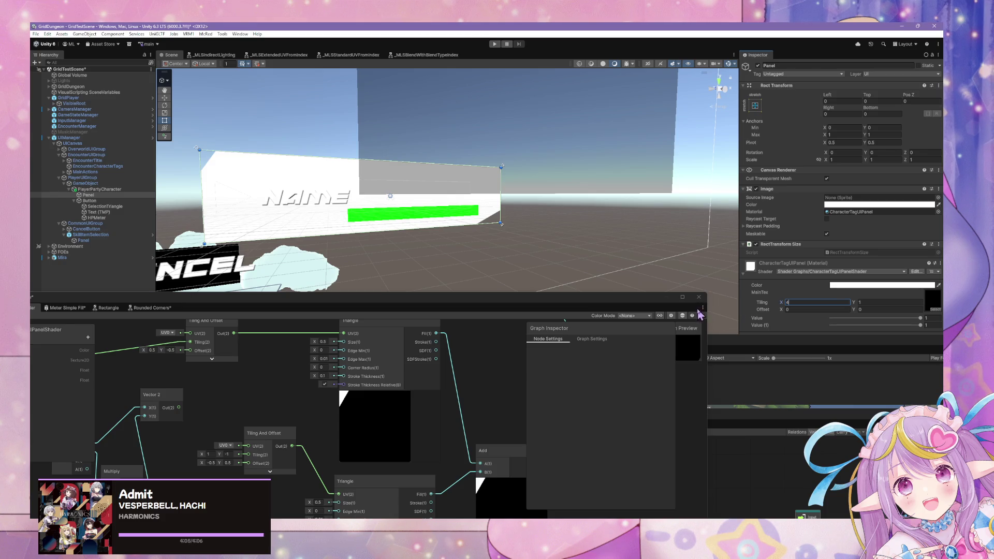
# - Delete the link from Split Texture Transform's Tiling to the upper Tiling And Offset, and save
pyautogui.moveTo(308, 404)
pyautogui.mouseDown()
pyautogui.moveTo(464, 402)
pyautogui.moveTo(367, 393)
pyautogui.mouseUp()
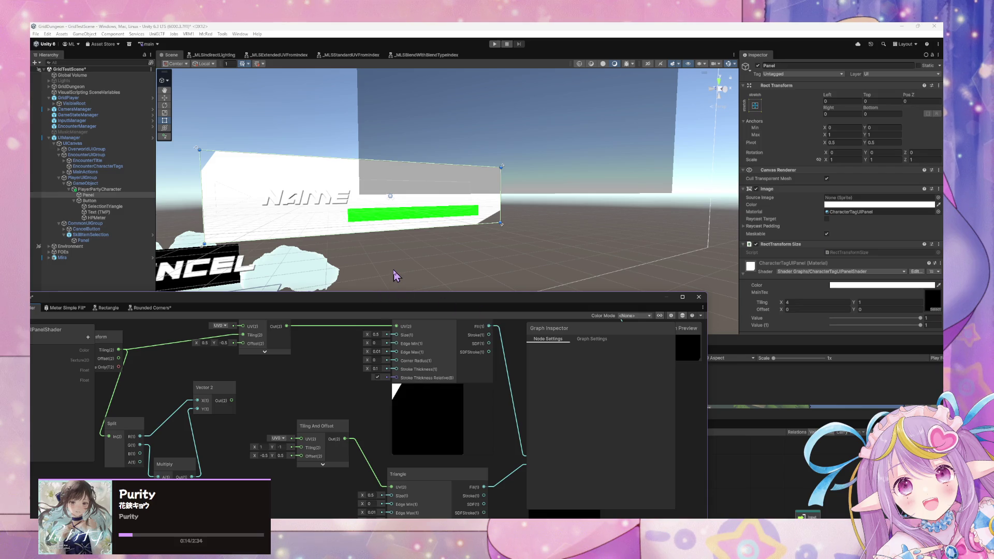
pyautogui.moveTo(362, 382)
pyautogui.mouseDown()
pyautogui.moveTo(427, 364)
pyautogui.moveTo(498, 451)
pyautogui.mouseUp()
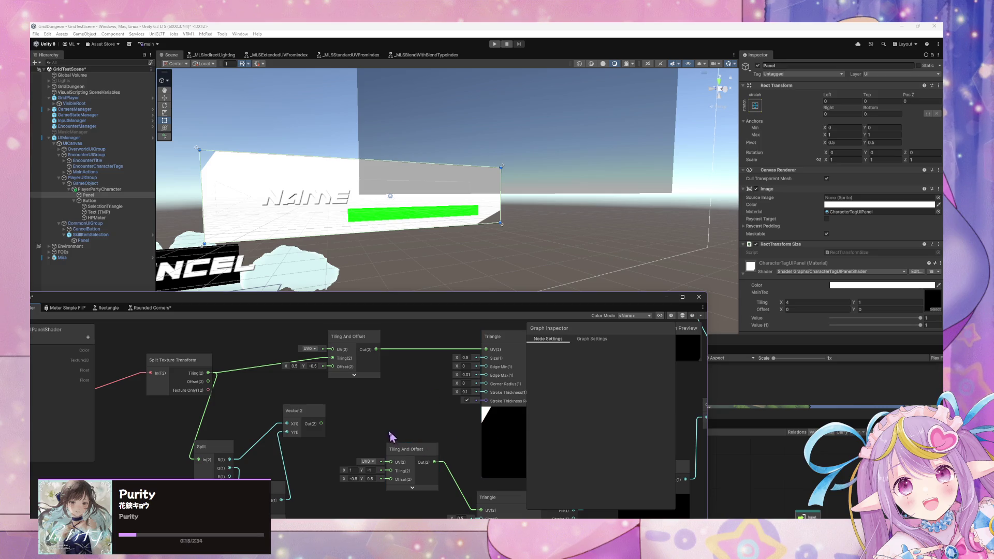
pyautogui.click(311, 361)
pyautogui.press('Delete')
pyautogui.moveTo(219, 306); pyautogui.dragTo(323, 310)
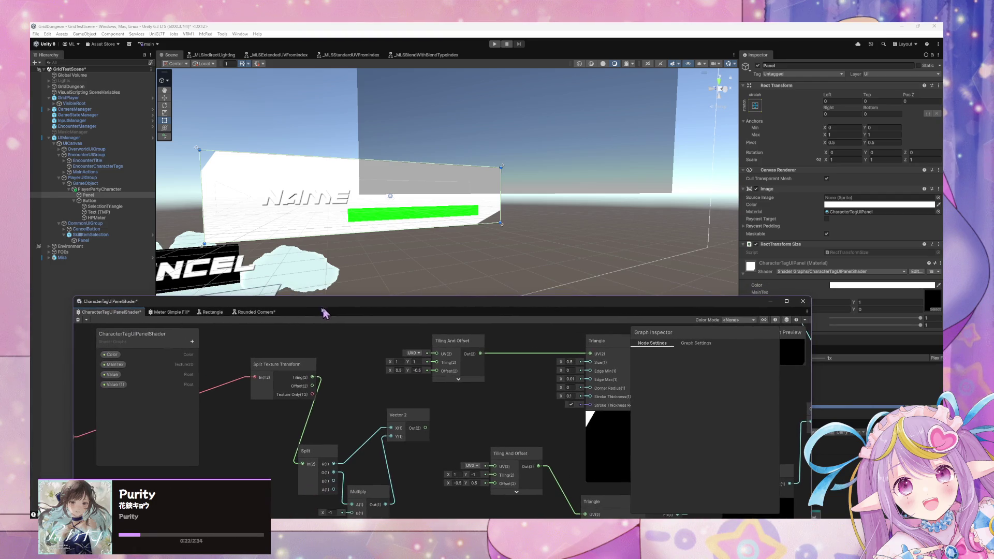
pyautogui.click(79, 320)
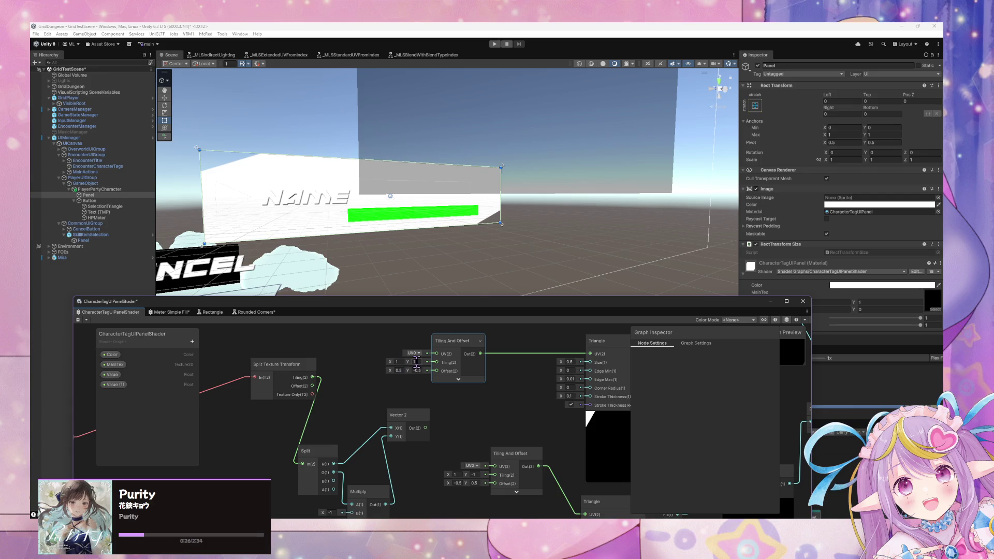
pyautogui.moveTo(471, 369)
pyautogui.mouseDown()
pyautogui.moveTo(334, 364)
pyautogui.moveTo(357, 347)
pyautogui.moveTo(264, 305)
pyautogui.moveTo(310, 346)
pyautogui.mouseUp()
pyautogui.moveTo(319, 350); pyautogui.dragTo(343, 359)
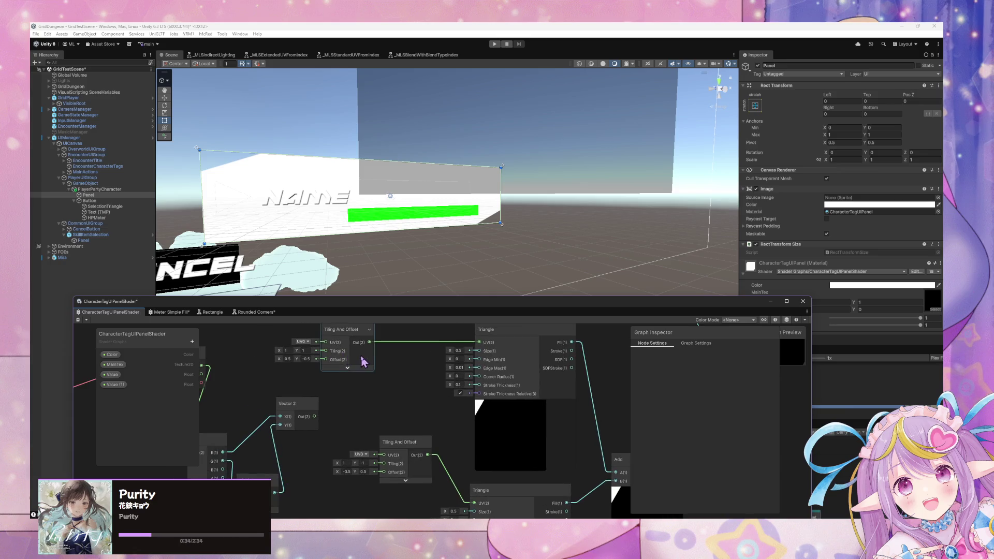
pyautogui.click(459, 351)
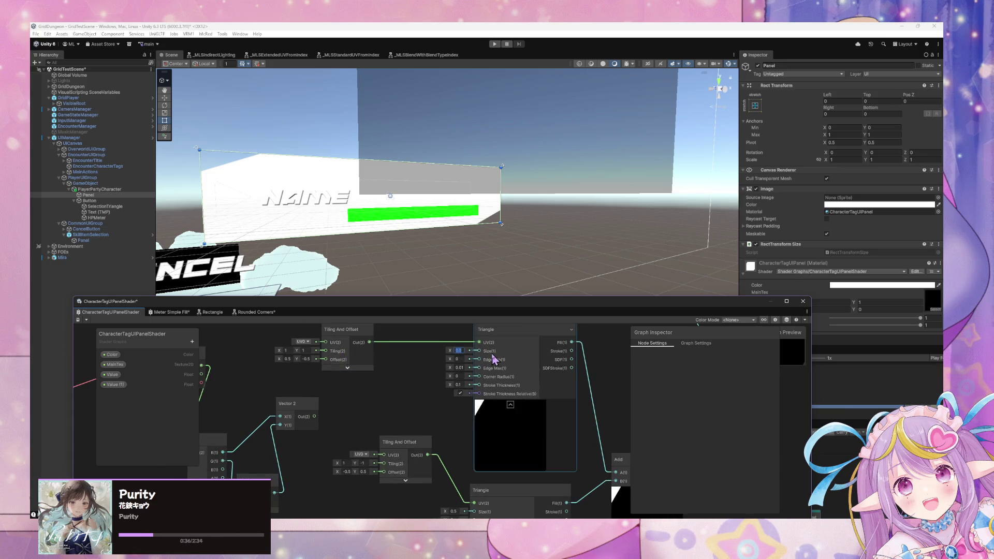
pyautogui.write('0.25')
pyautogui.press('BackSpace')
pyautogui.press('BackSpace')
pyautogui.press('BackSpace')
pyautogui.write('0.5')
pyautogui.scroll(-1, 545, 409)
pyautogui.scroll(-1, 547, 414)
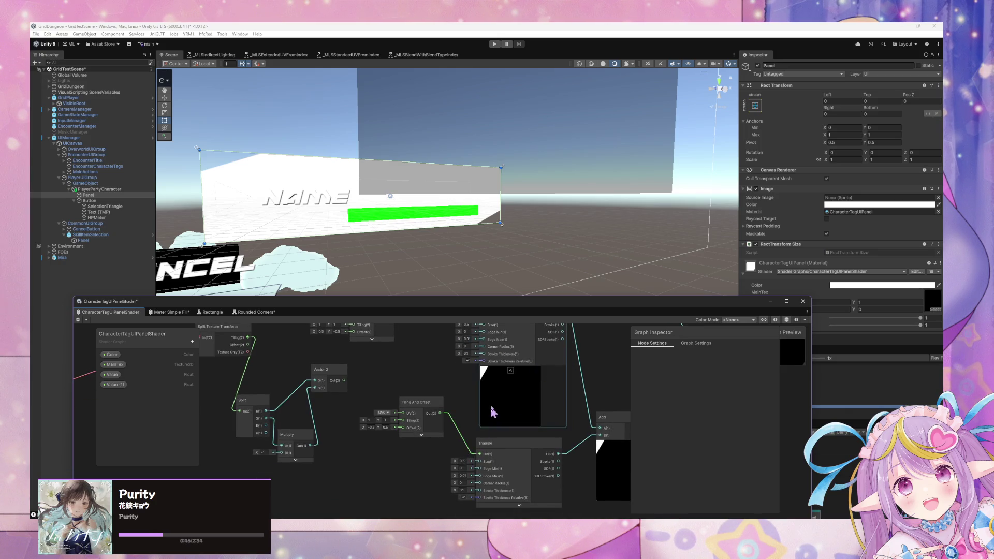
pyautogui.moveTo(490, 403)
pyautogui.mouseDown()
pyautogui.moveTo(484, 457)
pyautogui.moveTo(475, 399)
pyautogui.moveTo(411, 391)
pyautogui.moveTo(439, 407)
pyautogui.mouseUp()
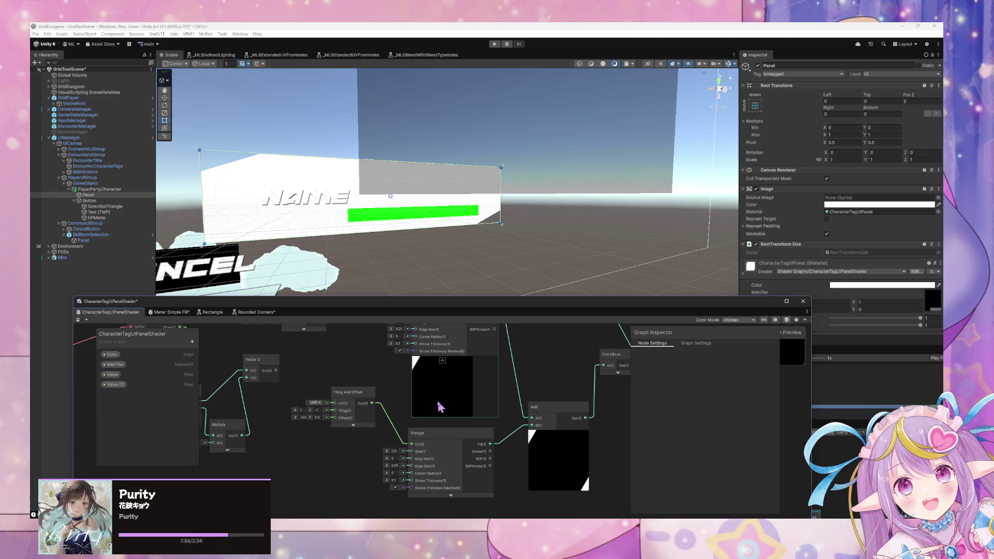
pyautogui.moveTo(388, 450)
pyautogui.mouseDown()
pyautogui.moveTo(441, 453)
pyautogui.moveTo(394, 450)
pyautogui.mouseUp()
pyautogui.click(395, 449)
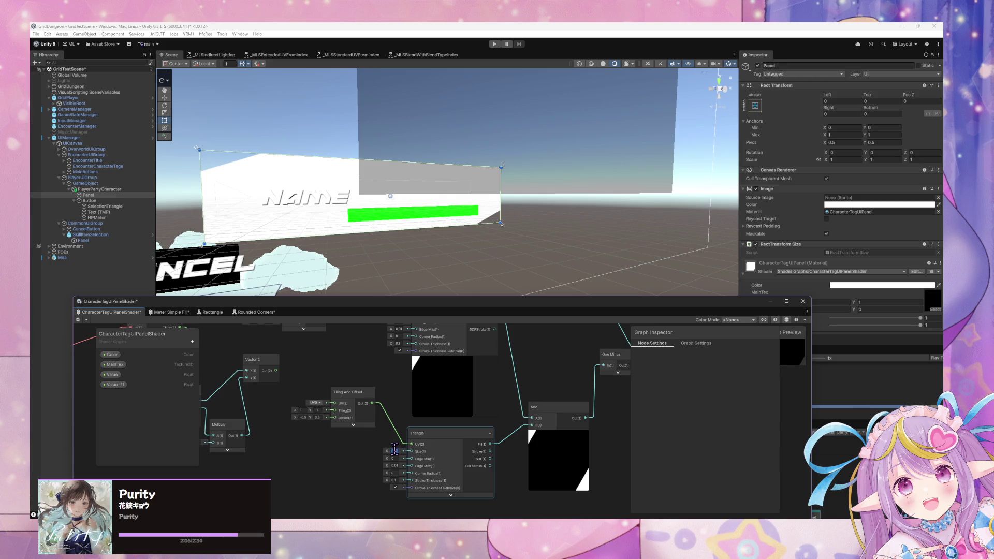
pyautogui.write('0.5')
pyautogui.press('Return')
pyautogui.moveTo(387, 459)
pyautogui.mouseDown()
pyautogui.moveTo(396, 458)
pyautogui.moveTo(384, 459)
pyautogui.mouseUp()
pyautogui.click(395, 459)
pyautogui.press('Return')
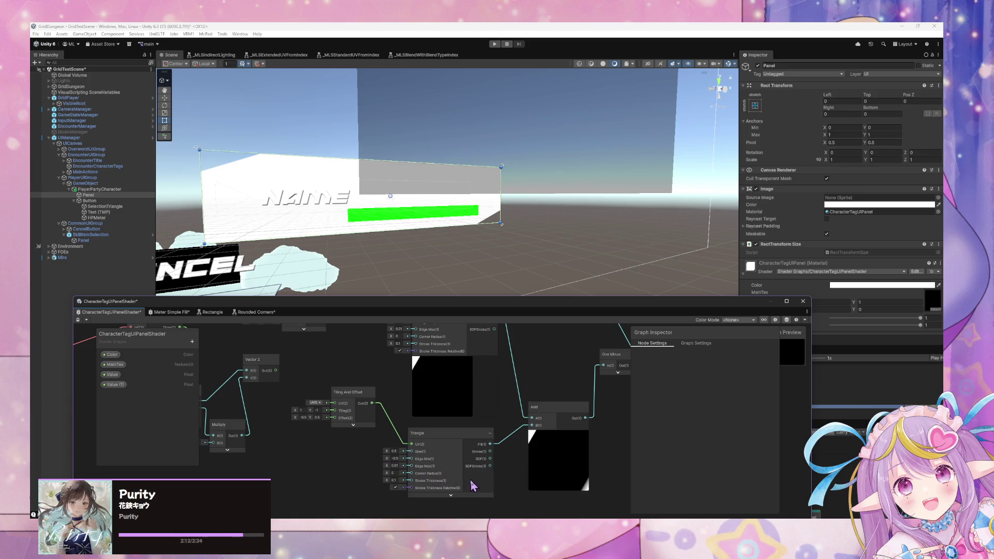
pyautogui.hotkey('ctrl', 'z')
pyautogui.moveTo(490, 458); pyautogui.dragTo(532, 429)
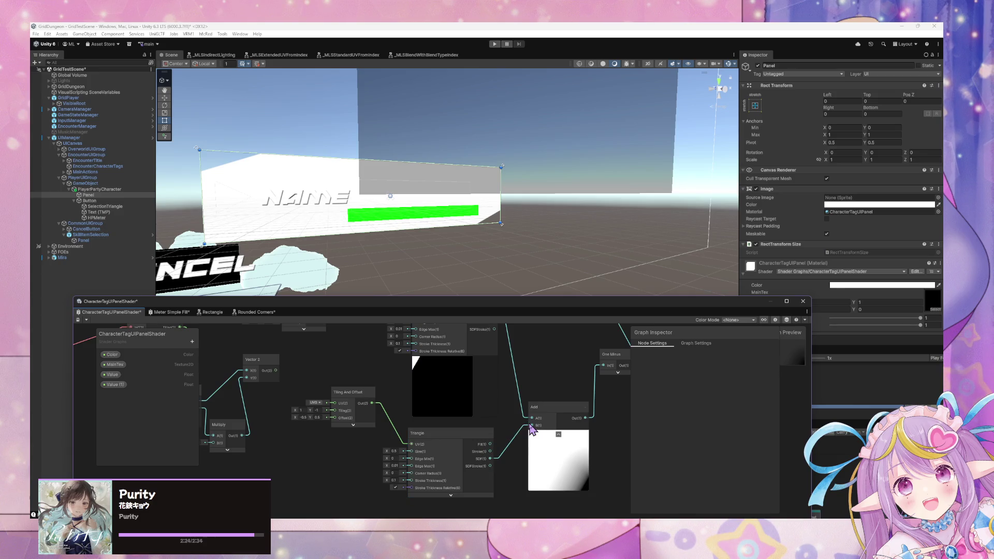
pyautogui.hotkey('ctrl', 'z')
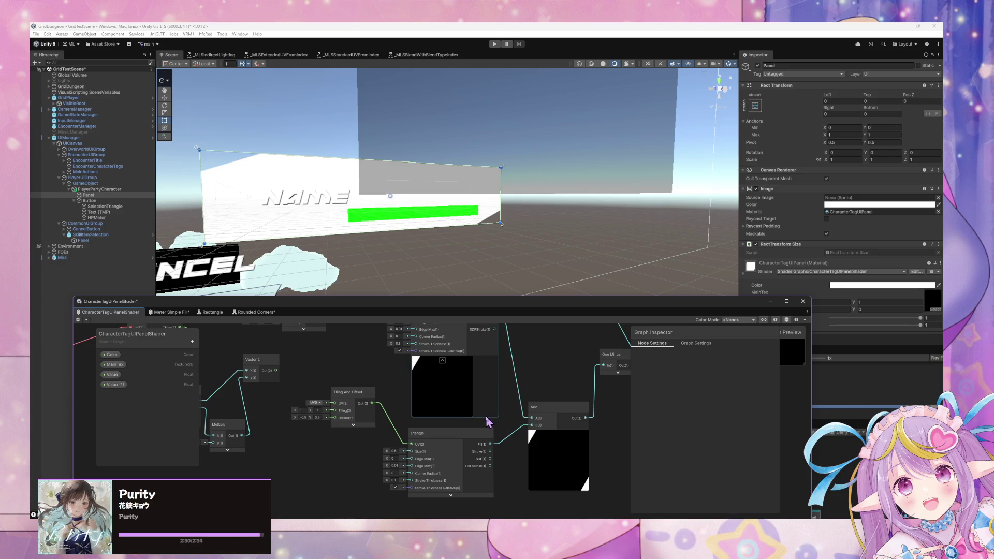
pyautogui.moveTo(337, 422)
pyautogui.mouseDown()
pyautogui.moveTo(435, 444)
pyautogui.moveTo(528, 489)
pyautogui.moveTo(492, 460)
pyautogui.moveTo(454, 448)
pyautogui.mouseUp()
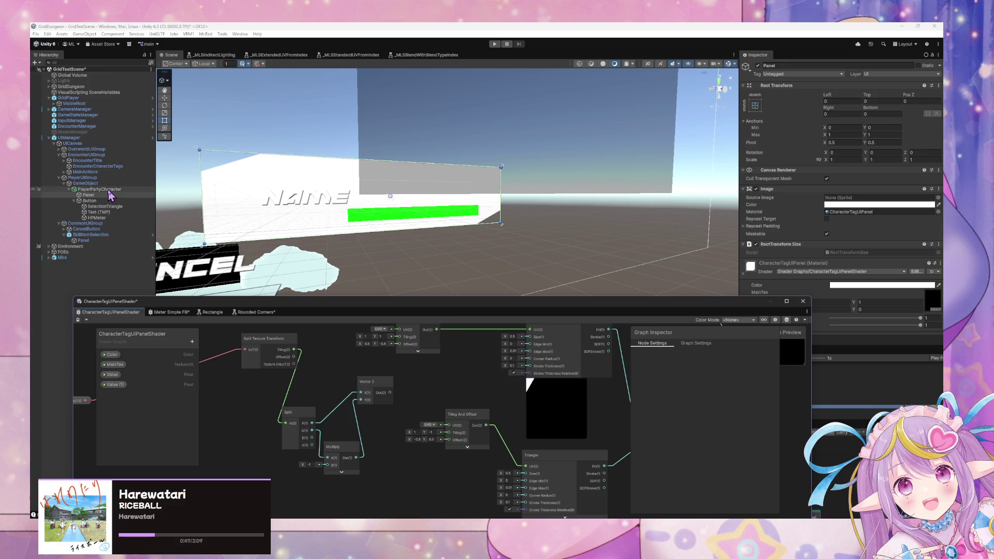
# - Drag the Shader Graph window down to uncover the material's Tiling, Offset and Value fields
pyautogui.moveTo(681, 301); pyautogui.dragTo(580, 341)
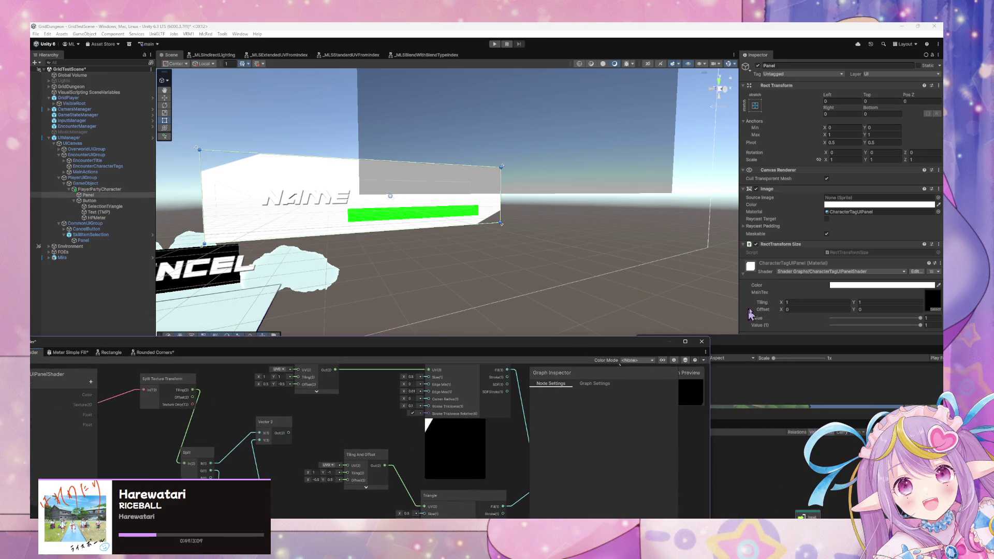
# - Set Tiling X to 1, anchor the Panel left/stretch with pivot and position, and narrow its width
pyautogui.moveTo(783, 301)
pyautogui.mouseDown()
pyautogui.moveTo(748, 287)
pyautogui.moveTo(726, 302)
pyautogui.moveTo(657, 294)
pyautogui.mouseUp()
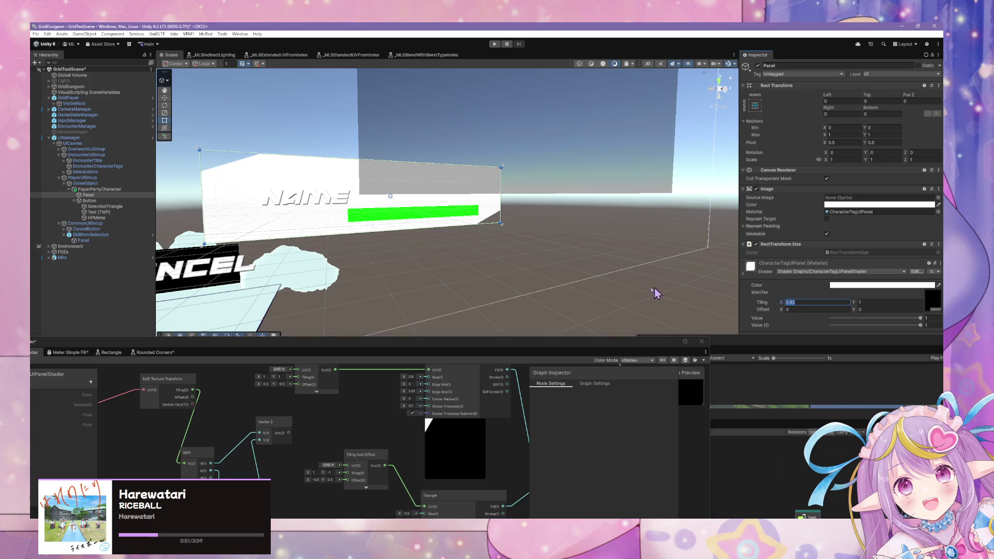
pyautogui.write('1')
pyautogui.click(102, 195)
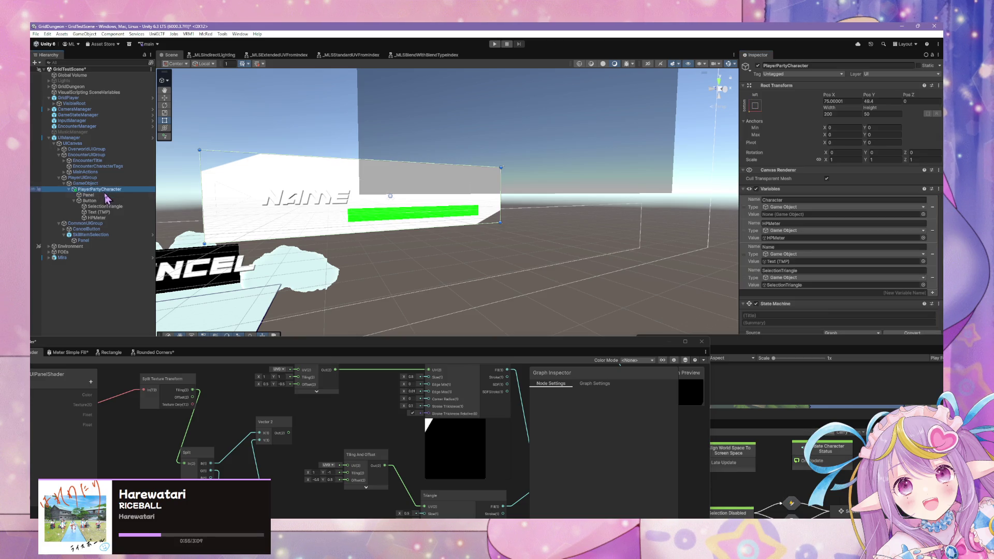
pyautogui.click(757, 106)
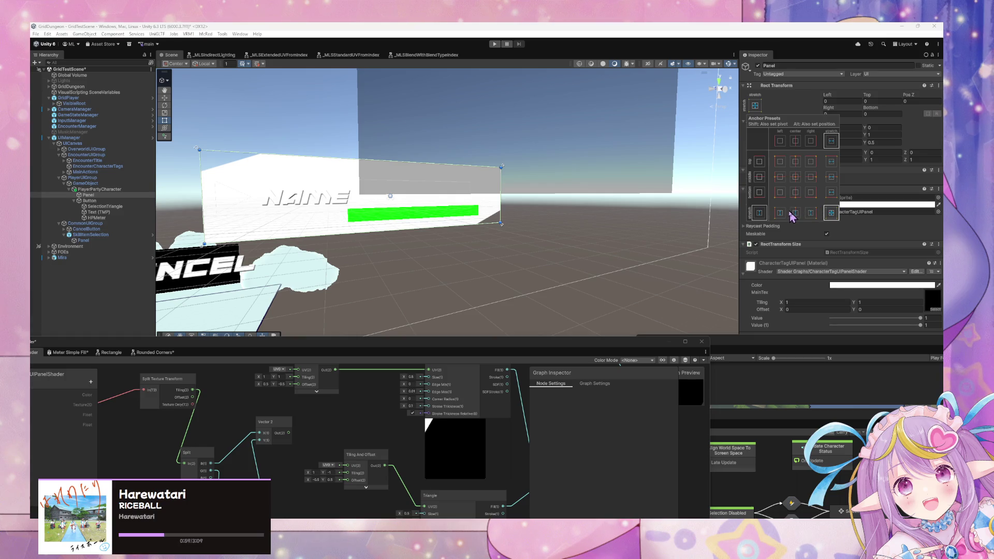
pyautogui.hotkey('shift', 'alt')
pyautogui.click(780, 215)
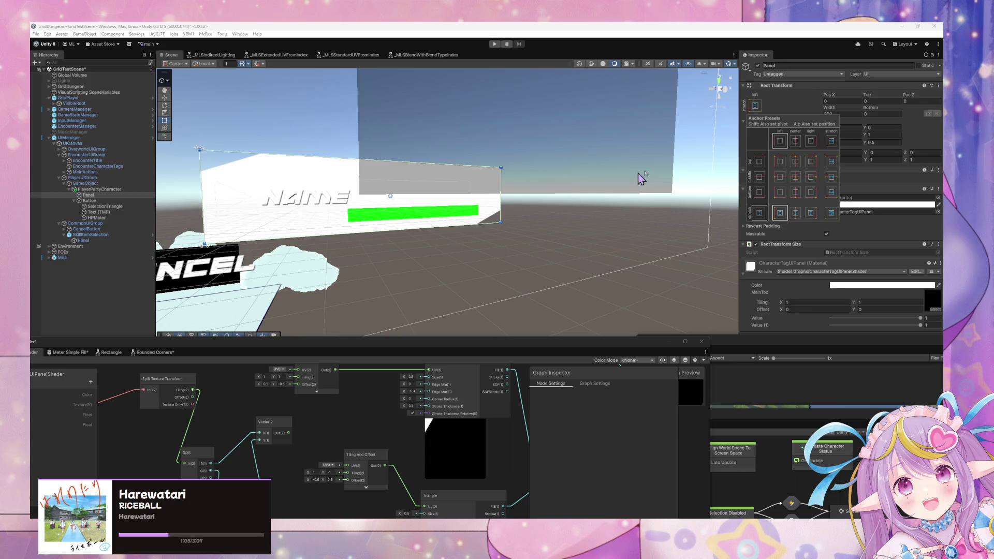
pyautogui.click(919, 138)
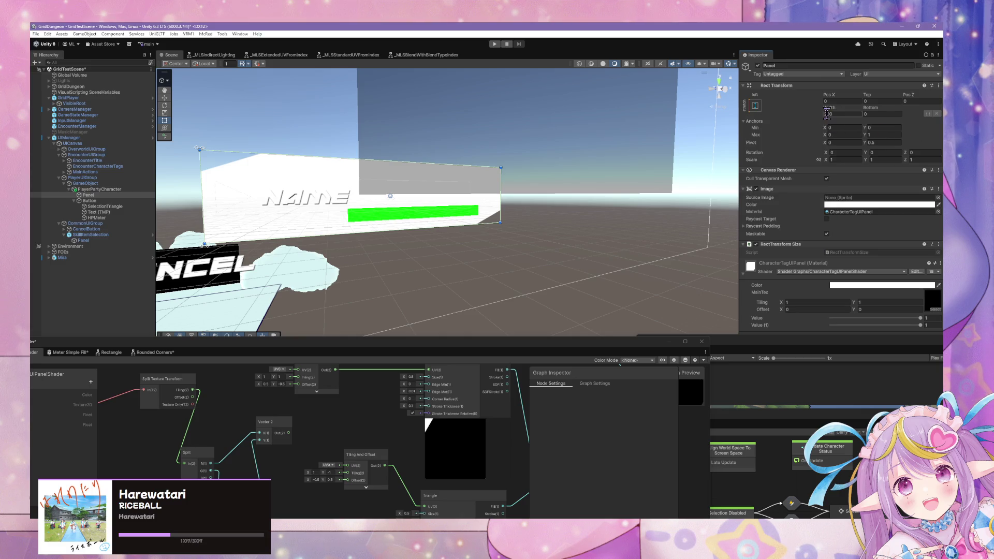
pyautogui.moveTo(830, 109)
pyautogui.mouseDown()
pyautogui.moveTo(212, 129)
pyautogui.moveTo(746, 134)
pyautogui.moveTo(386, 142)
pyautogui.mouseUp()
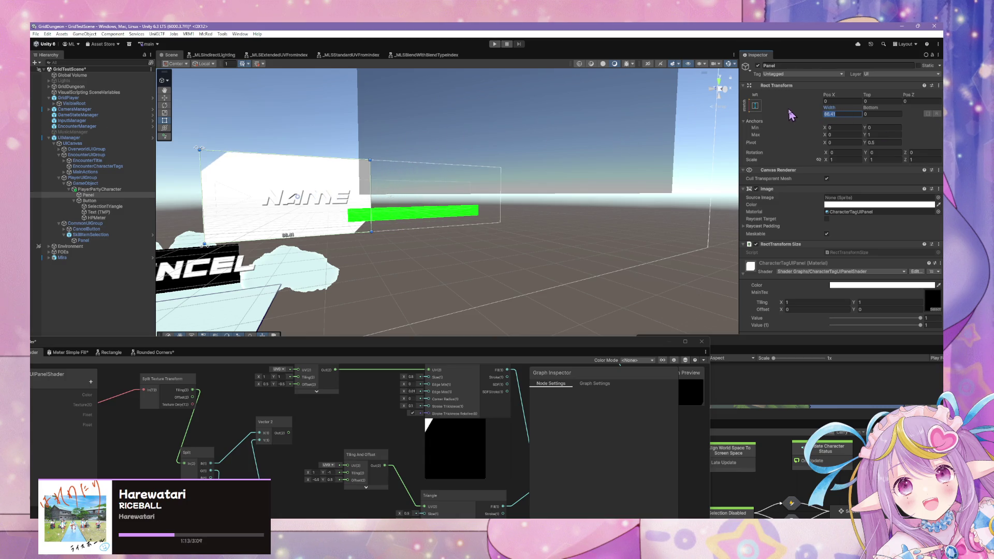
# - Try Panel widths of 5, 100, 1, 50 and 200
pyautogui.write('5')
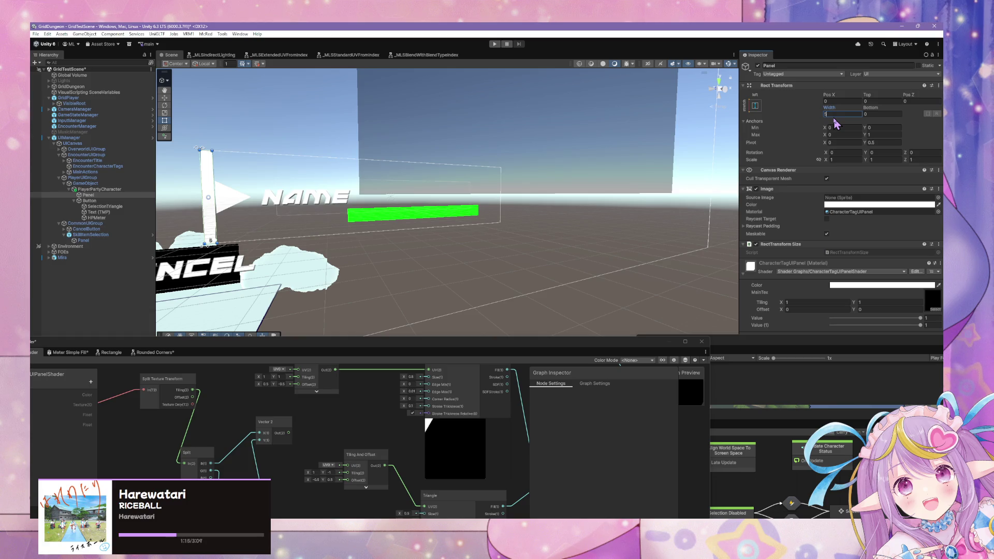
pyautogui.press('BackSpace')
pyautogui.write('100')
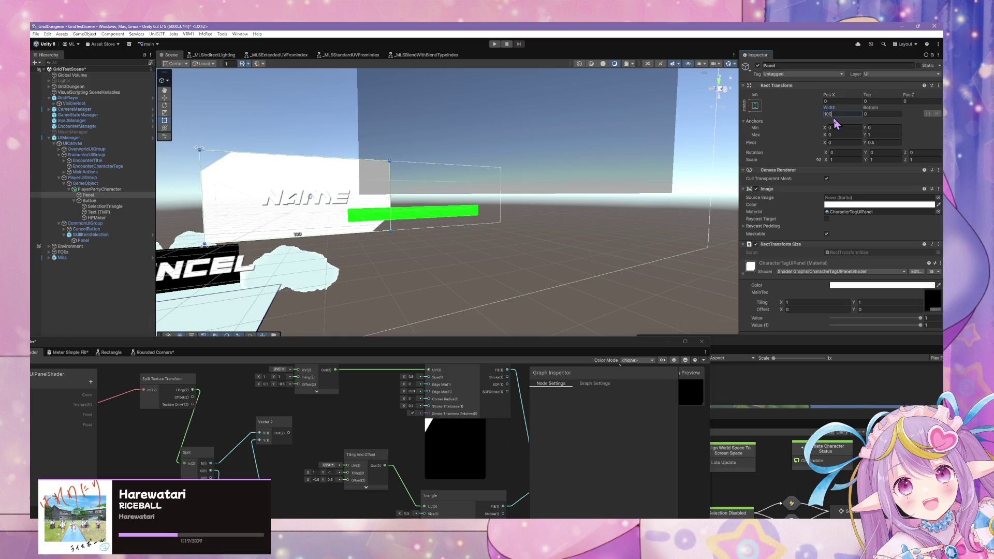
pyautogui.press('BackSpace')
pyautogui.write('1')
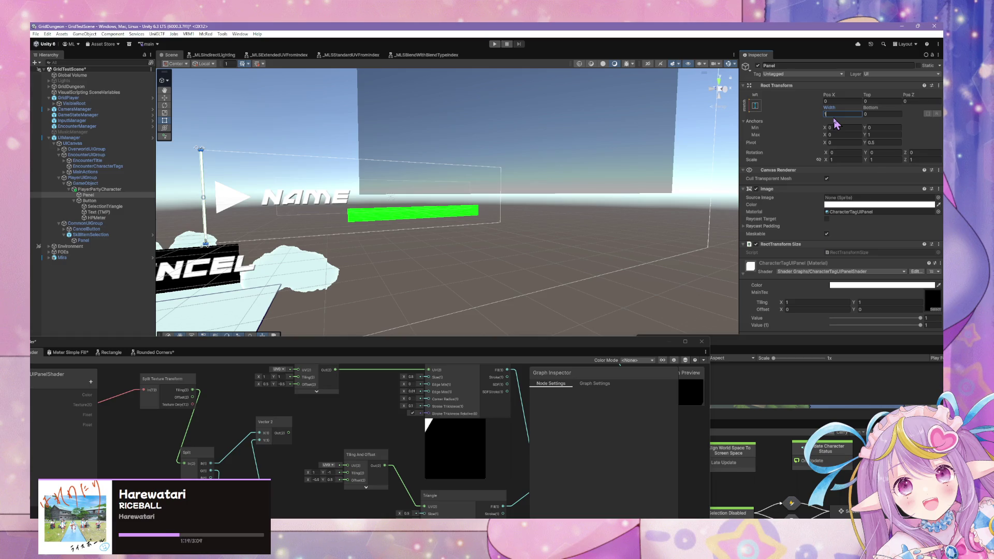
pyautogui.press('BackSpace')
pyautogui.write('0')
pyautogui.write('100')
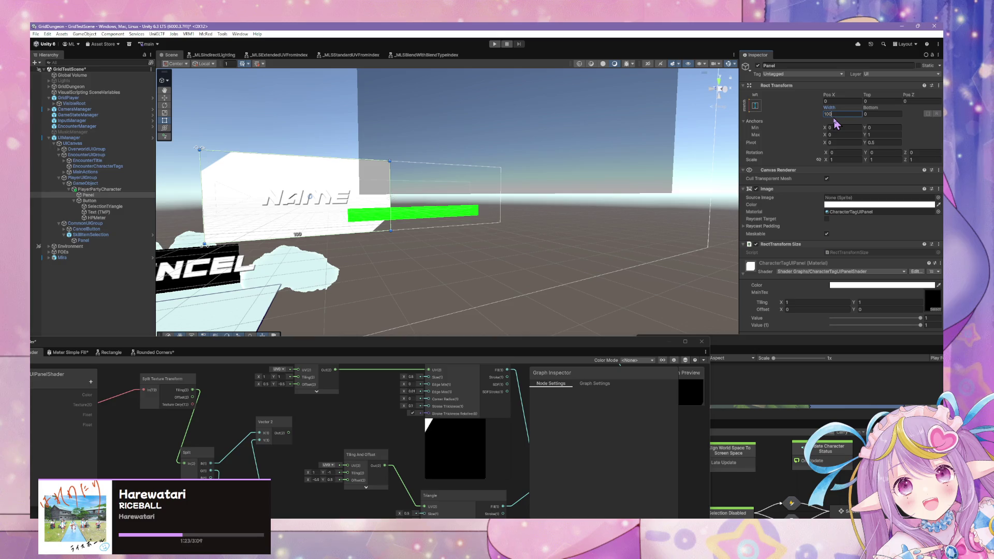
pyautogui.press('BackSpace')
pyautogui.press('BackSpace')
pyautogui.press('BackSpace')
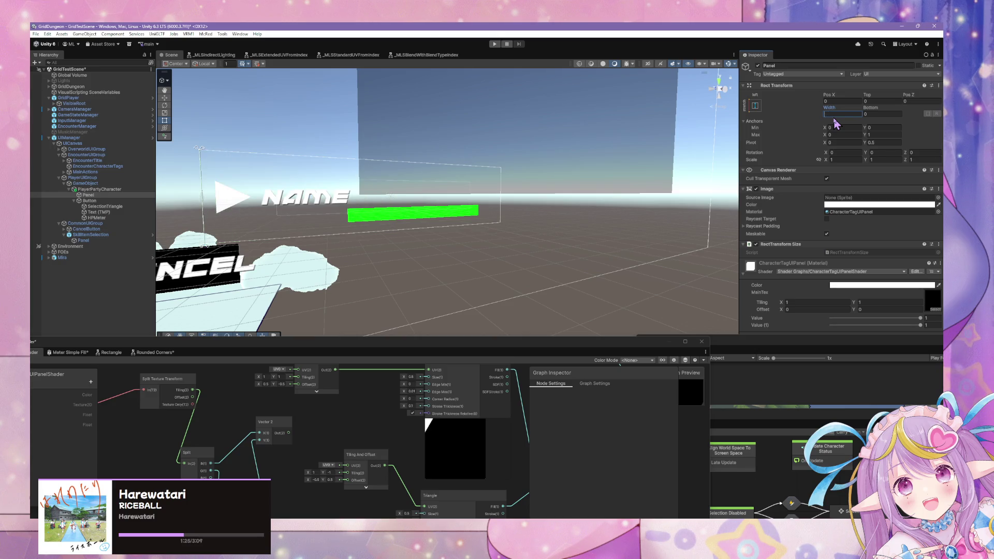
pyautogui.write('50')
pyautogui.press('BackSpace')
pyautogui.press('BackSpace')
pyautogui.write('200')
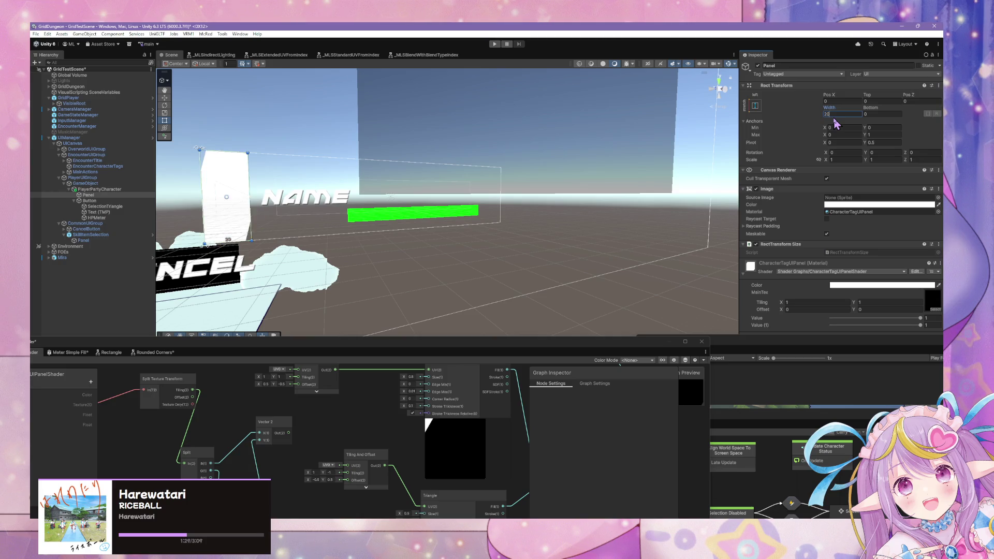
# - Reselect the Panel, set its width to 100, and float the Shader Graph window
pyautogui.click(124, 190)
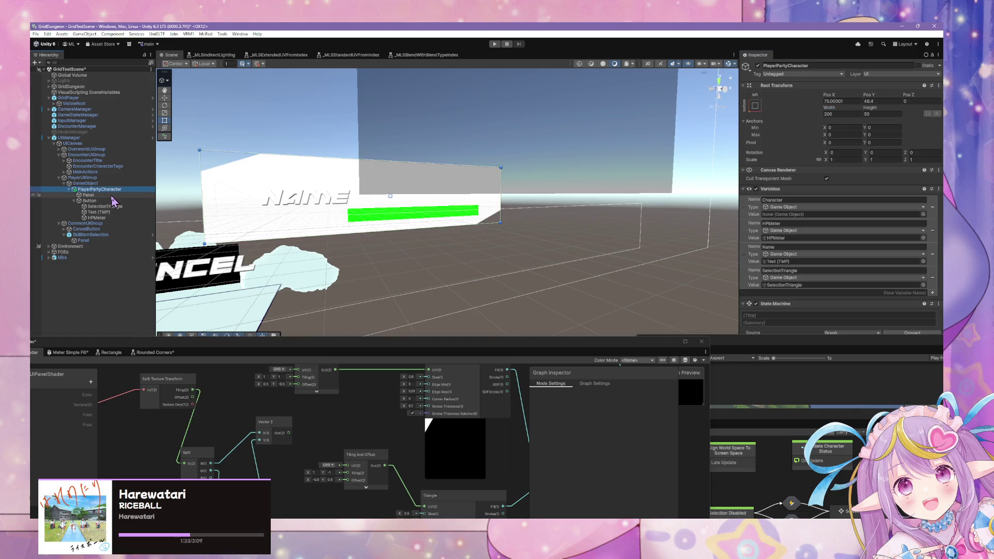
pyautogui.click(111, 195)
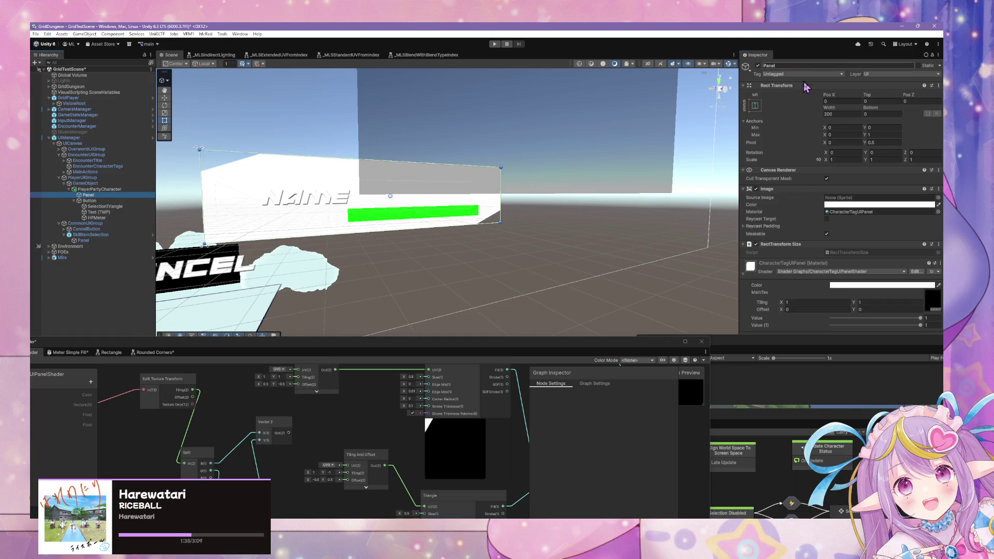
pyautogui.click(844, 114)
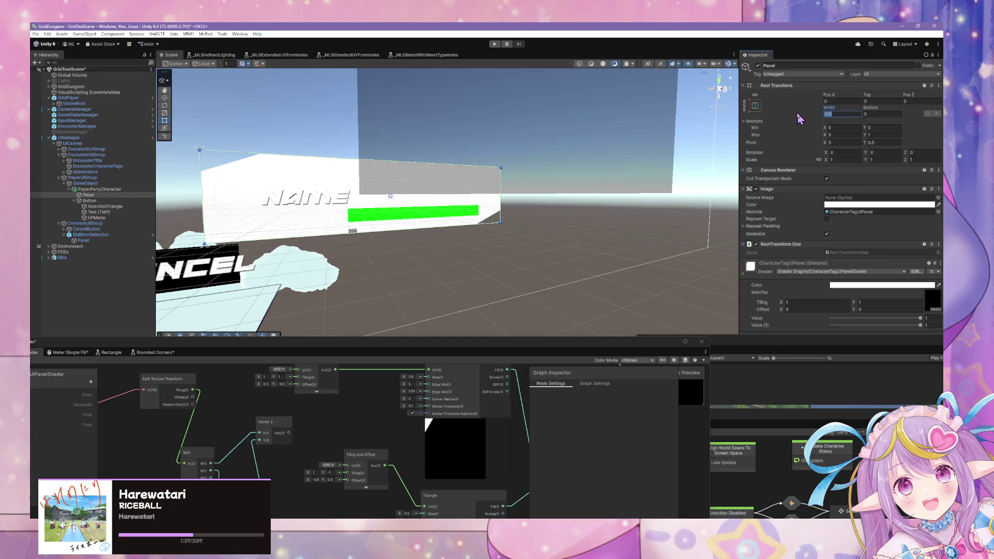
pyautogui.write('1')
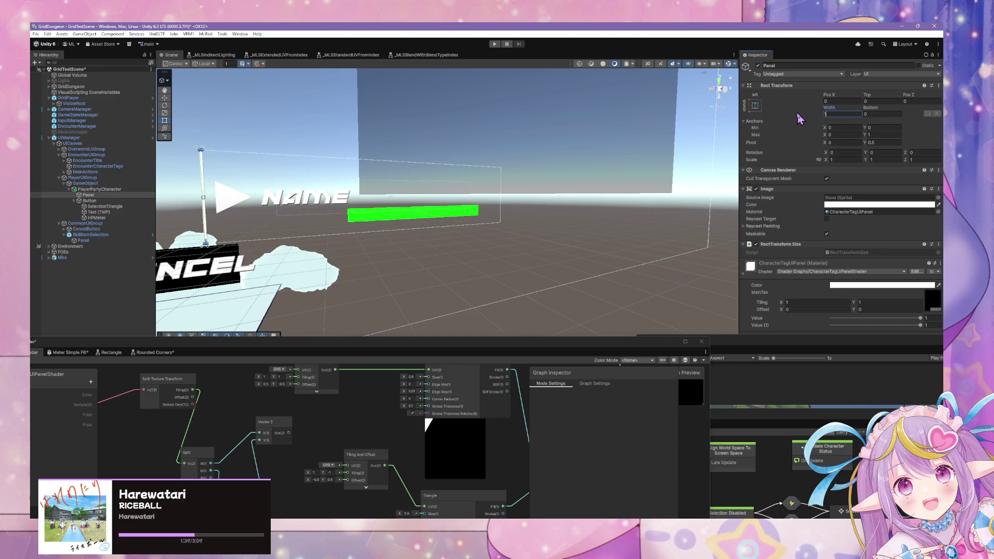
pyautogui.write('00')
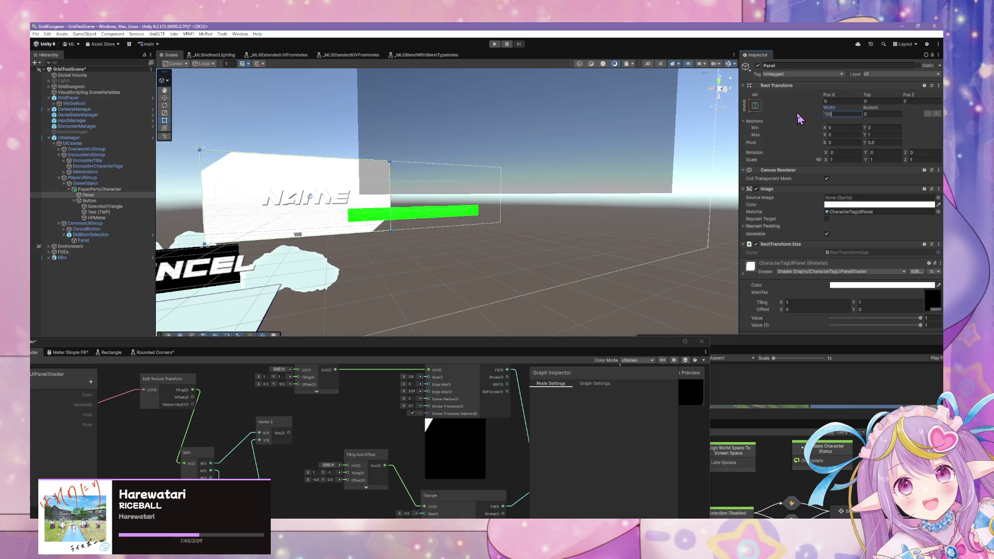
pyautogui.moveTo(542, 345)
pyautogui.mouseDown()
pyautogui.moveTo(588, 160)
pyautogui.moveTo(672, 312)
pyautogui.mouseUp()
pyautogui.scroll(-8, 587, 344)
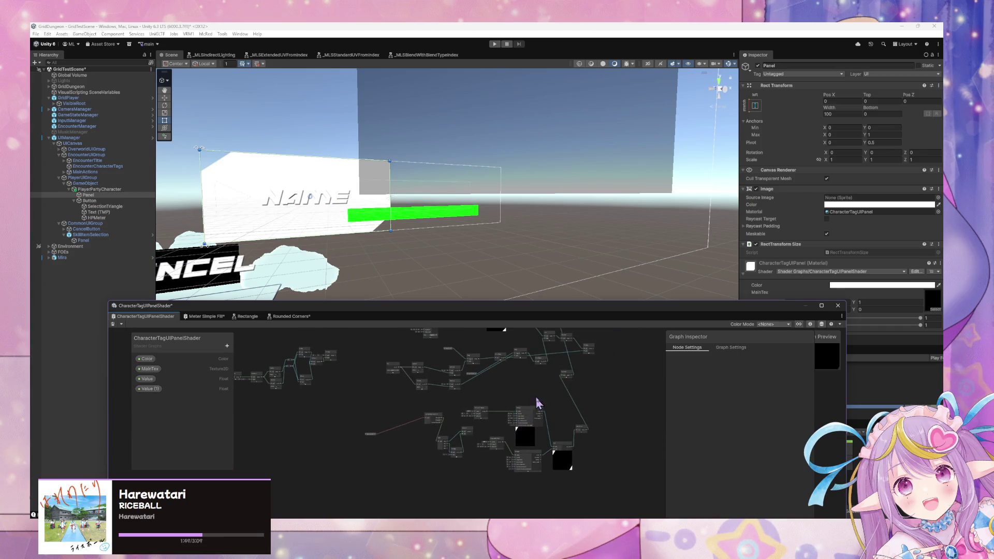
pyautogui.moveTo(628, 434)
pyautogui.mouseDown()
pyautogui.moveTo(450, 366)
pyautogui.moveTo(408, 378)
pyautogui.mouseUp()
pyautogui.press('Delete')
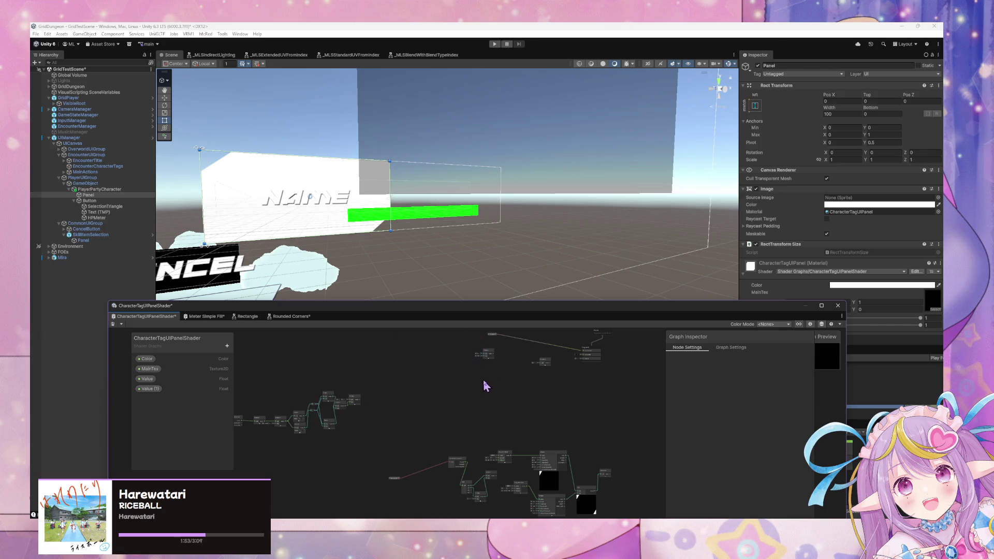
pyautogui.moveTo(541, 388); pyautogui.dragTo(474, 345)
pyautogui.moveTo(568, 392); pyautogui.dragTo(466, 350)
pyautogui.press('Delete')
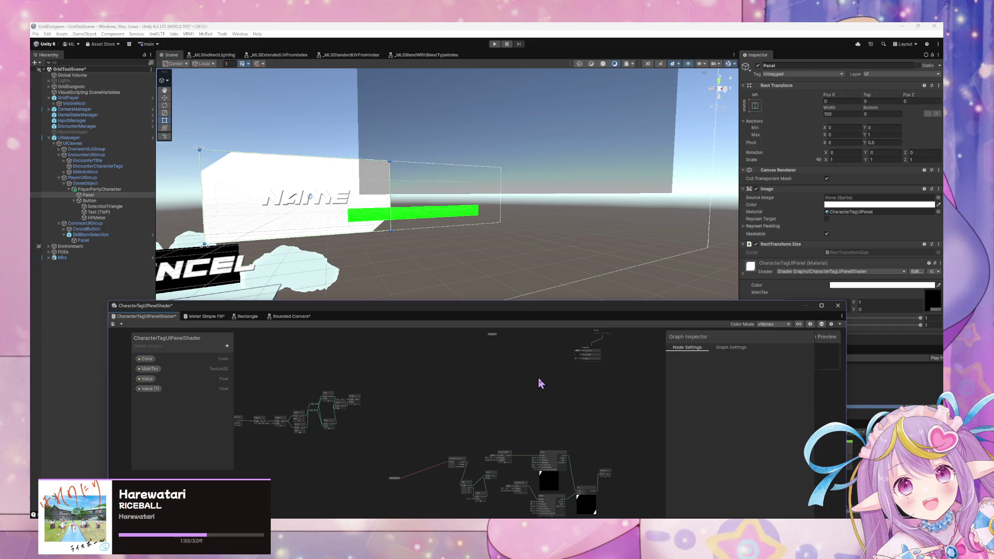
pyautogui.moveTo(539, 382); pyautogui.dragTo(523, 295)
pyautogui.moveTo(612, 441); pyautogui.dragTo(356, 333)
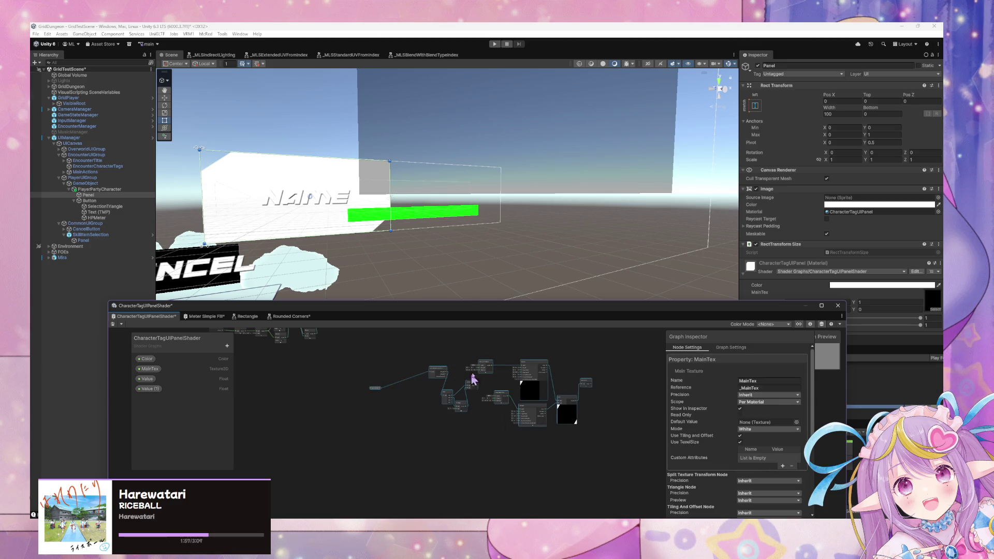
pyautogui.moveTo(472, 377)
pyautogui.mouseDown()
pyautogui.moveTo(476, 322)
pyautogui.moveTo(466, 352)
pyautogui.moveTo(415, 382)
pyautogui.moveTo(468, 422)
pyautogui.mouseUp()
pyautogui.moveTo(422, 444)
pyautogui.mouseDown()
pyautogui.moveTo(357, 409)
pyautogui.moveTo(284, 396)
pyautogui.mouseUp()
pyautogui.press('Delete')
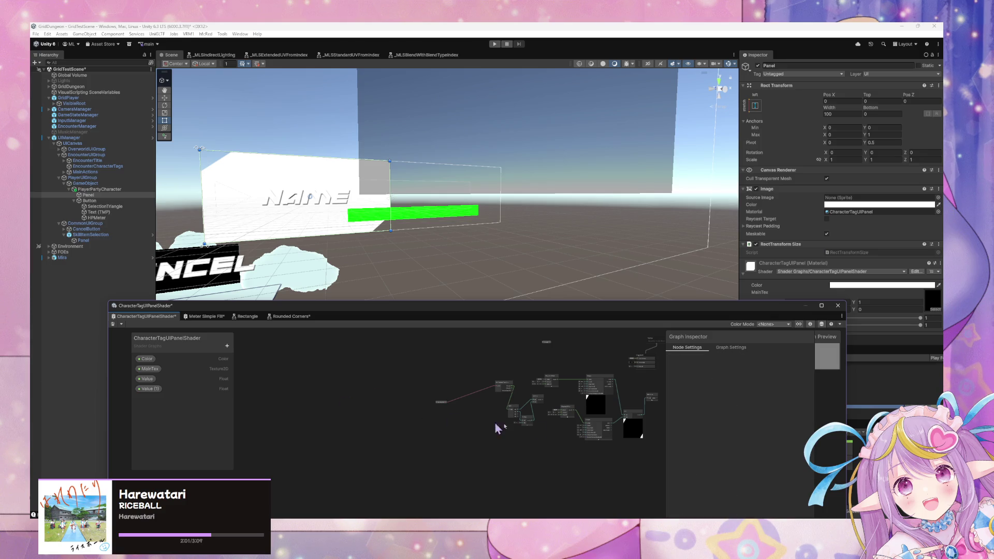
pyautogui.moveTo(578, 472)
pyautogui.mouseDown()
pyautogui.moveTo(355, 399)
pyautogui.moveTo(335, 383)
pyautogui.mouseUp()
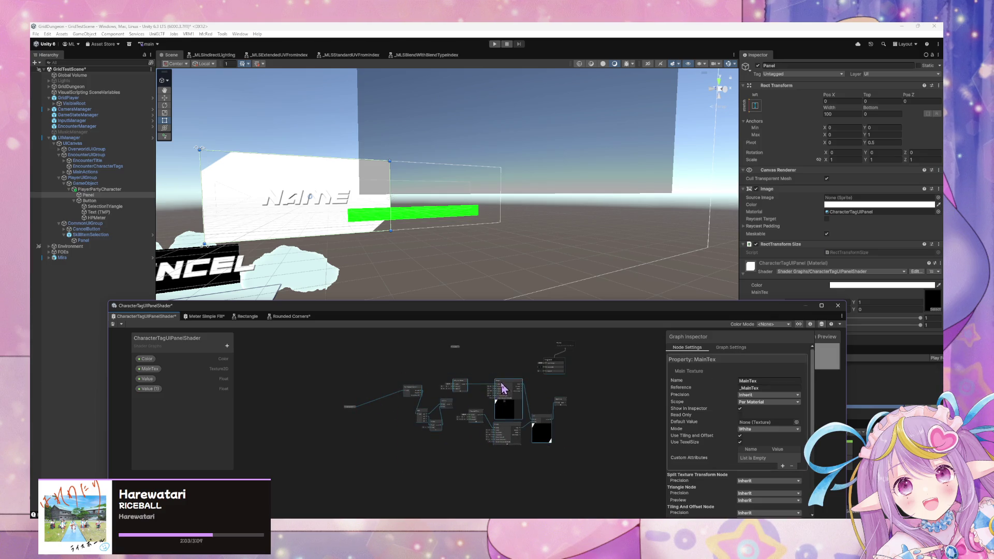
pyautogui.moveTo(502, 388); pyautogui.dragTo(456, 371)
pyautogui.scroll(6, 455, 370)
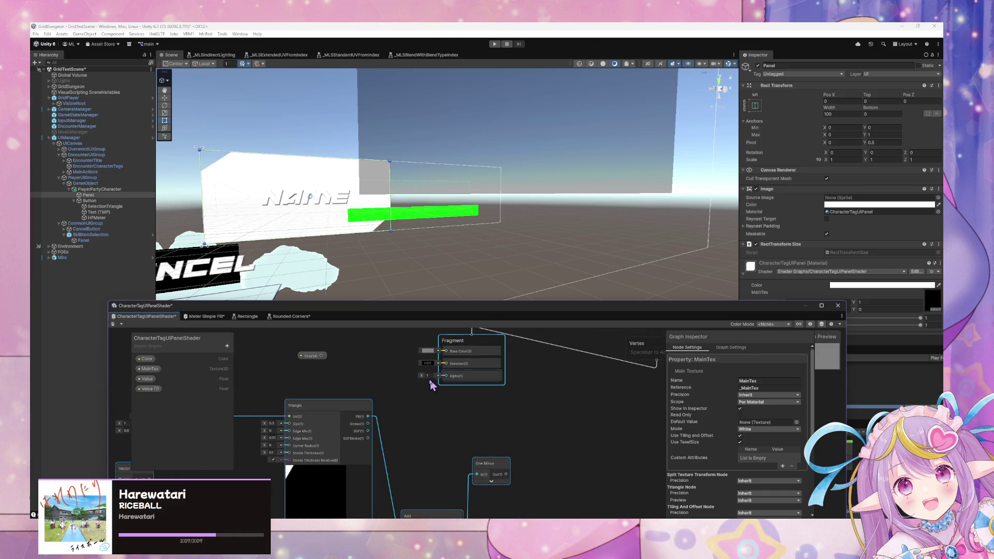
pyautogui.moveTo(443, 438); pyautogui.dragTo(531, 398)
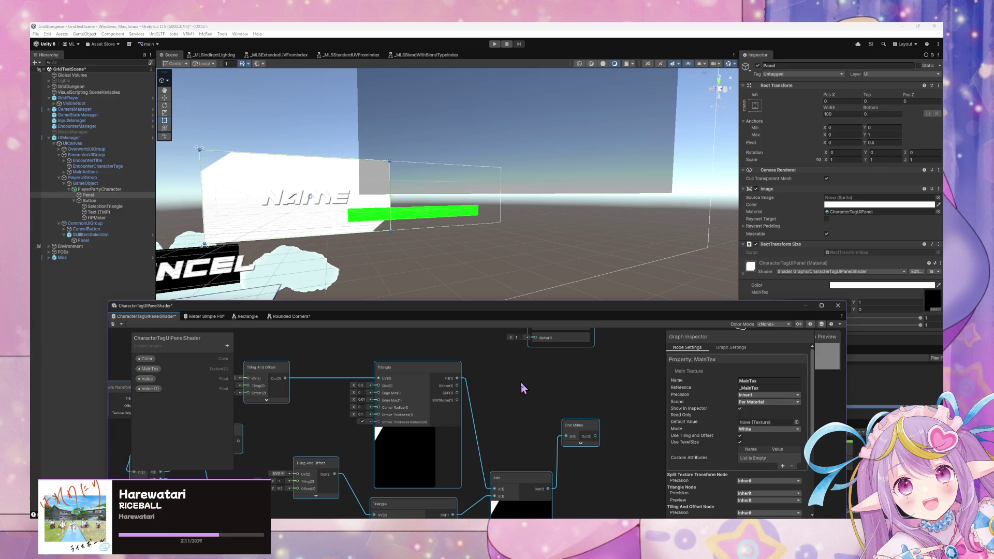
# - Switch the Scene view to a head-on Back view of the NAME panel
pyautogui.click(471, 262)
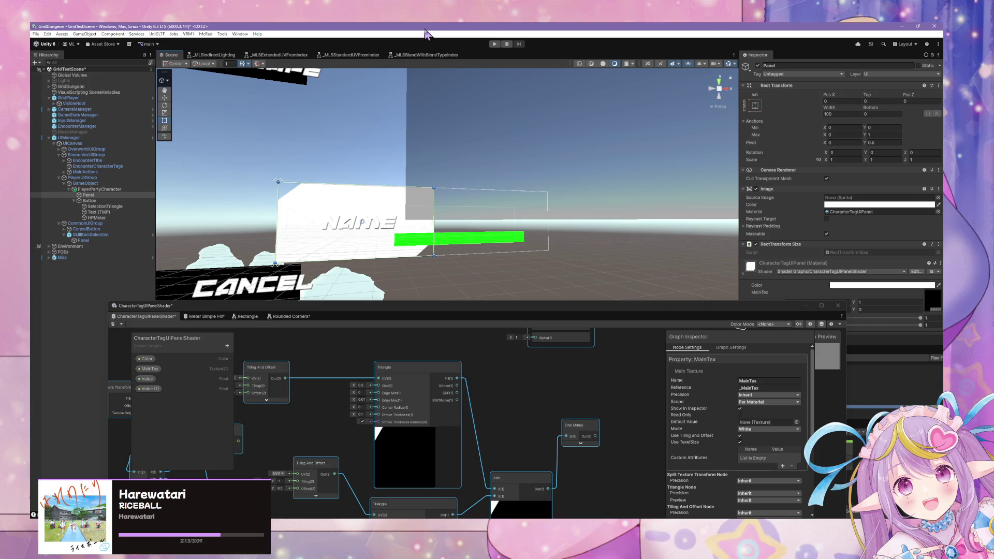
pyautogui.click(720, 90)
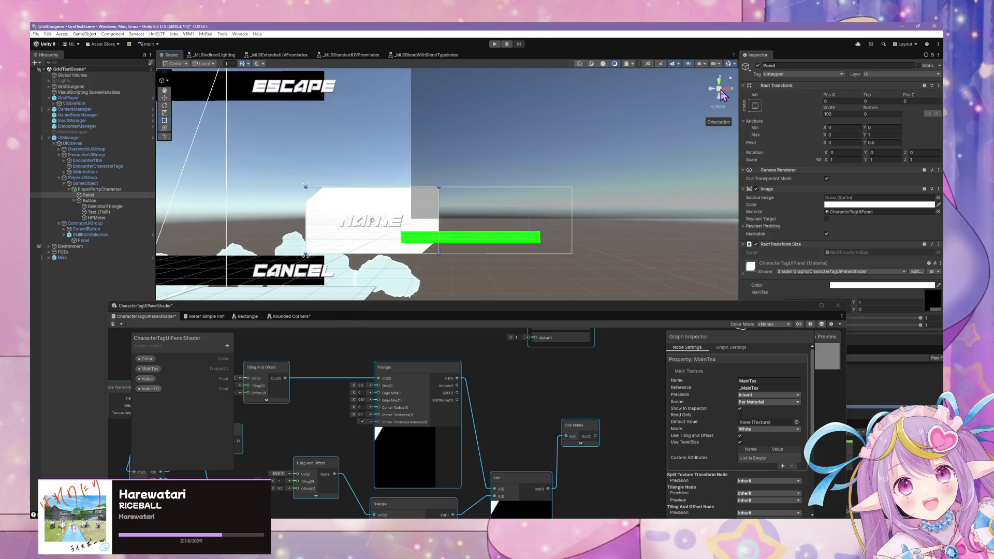
pyautogui.scroll(-2, 551, 218)
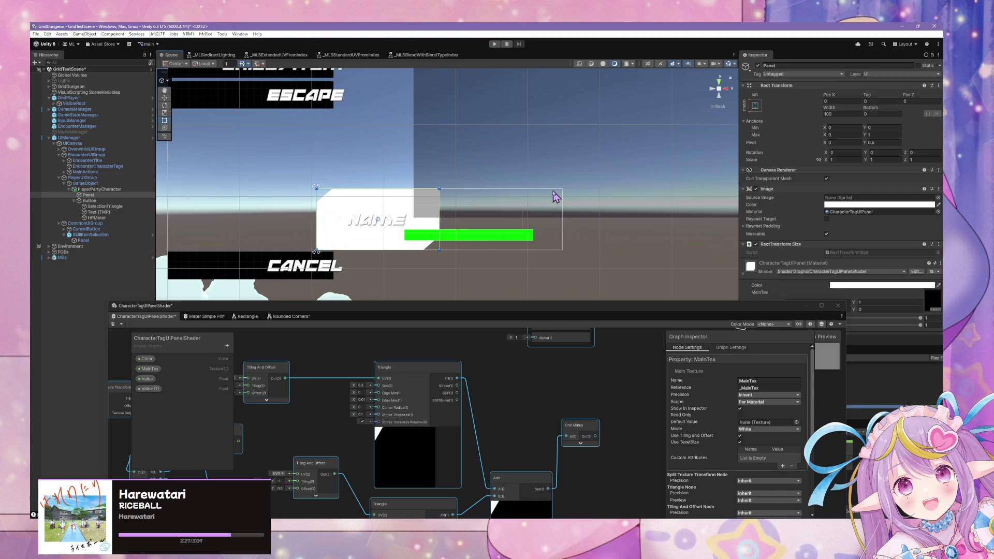
pyautogui.scroll(-3, 554, 333)
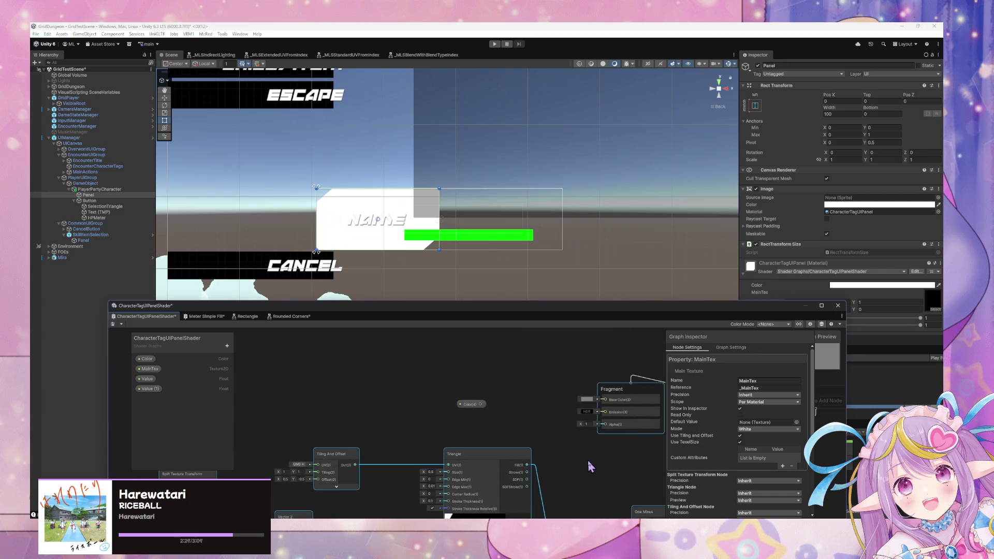
pyautogui.scroll(3, 525, 389)
# - Wire One Minus output into Fragment Alpha and save the shader graph
pyautogui.moveTo(603, 451)
pyautogui.mouseDown()
pyautogui.moveTo(523, 365)
pyautogui.moveTo(536, 336)
pyautogui.moveTo(541, 369)
pyautogui.mouseUp()
pyautogui.click(526, 365)
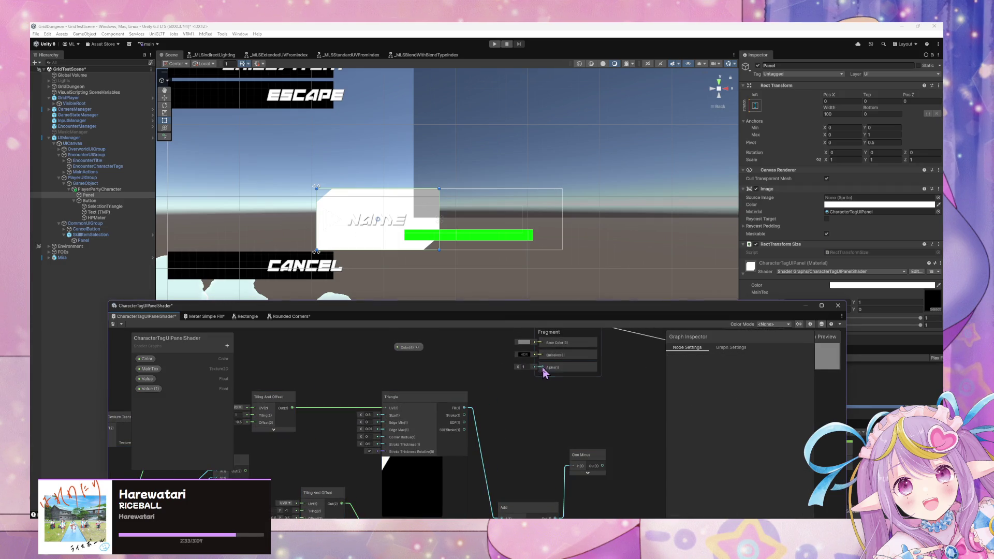
pyautogui.moveTo(574, 472)
pyautogui.mouseDown()
pyautogui.moveTo(677, 362)
pyautogui.moveTo(610, 350)
pyautogui.moveTo(676, 369)
pyautogui.mouseUp()
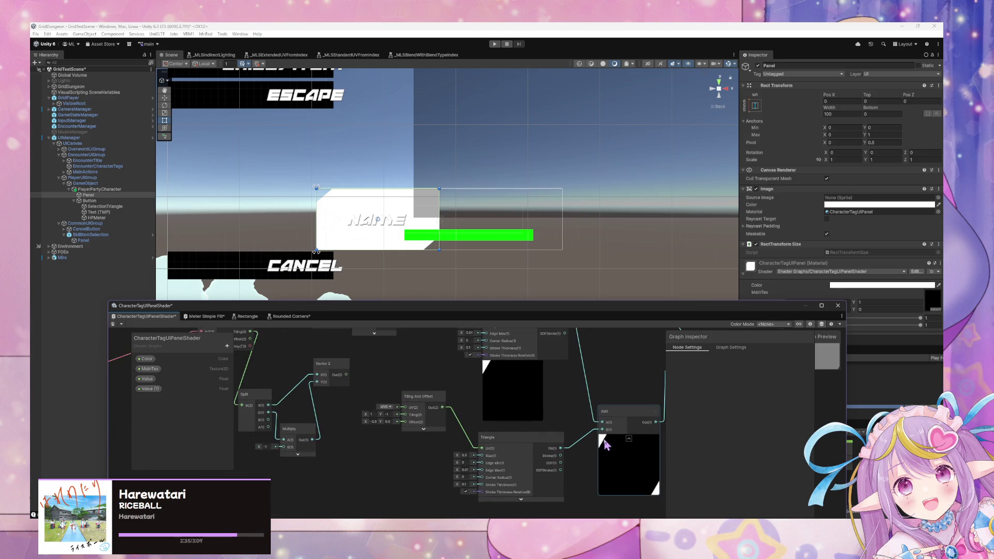
pyautogui.click(114, 326)
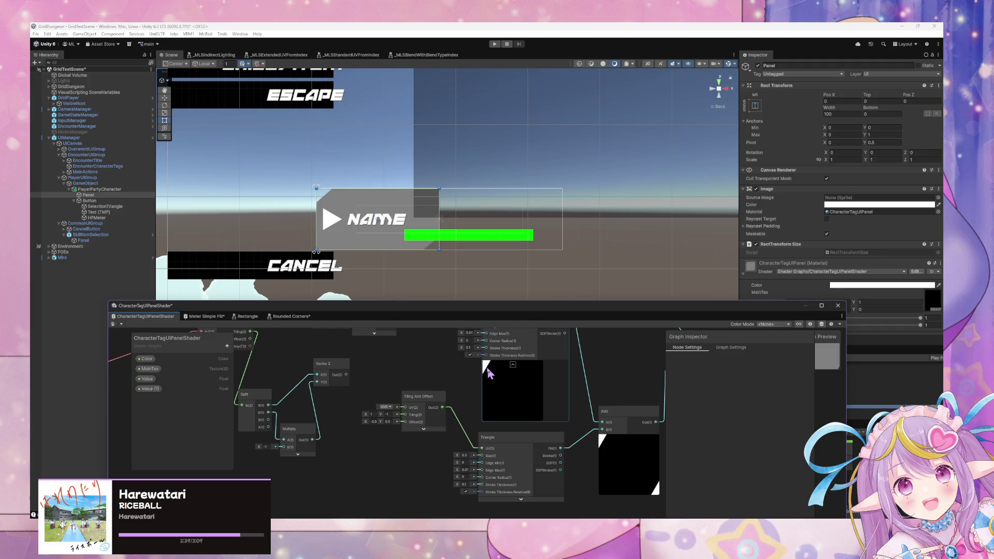
# - Wire Vector 2 Out and Split Texture Transform Tiling into the Tiling And Offset Tiling inputs, then save
pyautogui.moveTo(332, 345); pyautogui.dragTo(388, 375)
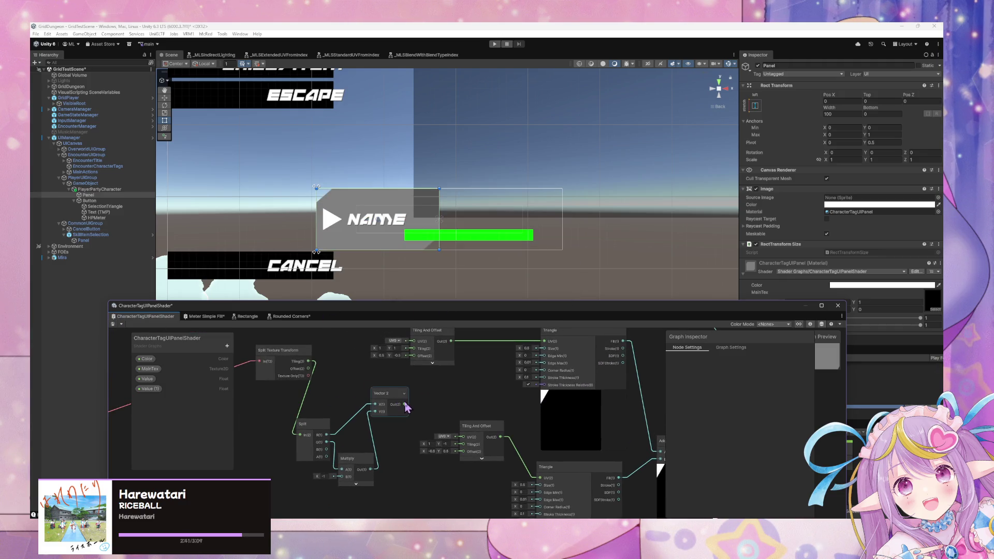
pyautogui.moveTo(406, 409); pyautogui.dragTo(462, 447)
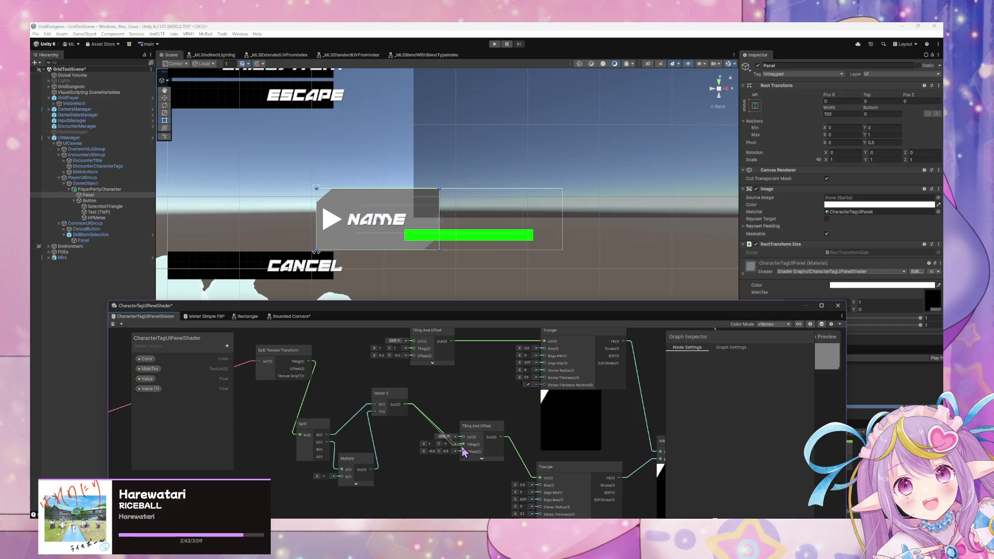
pyautogui.moveTo(396, 421); pyautogui.dragTo(406, 441)
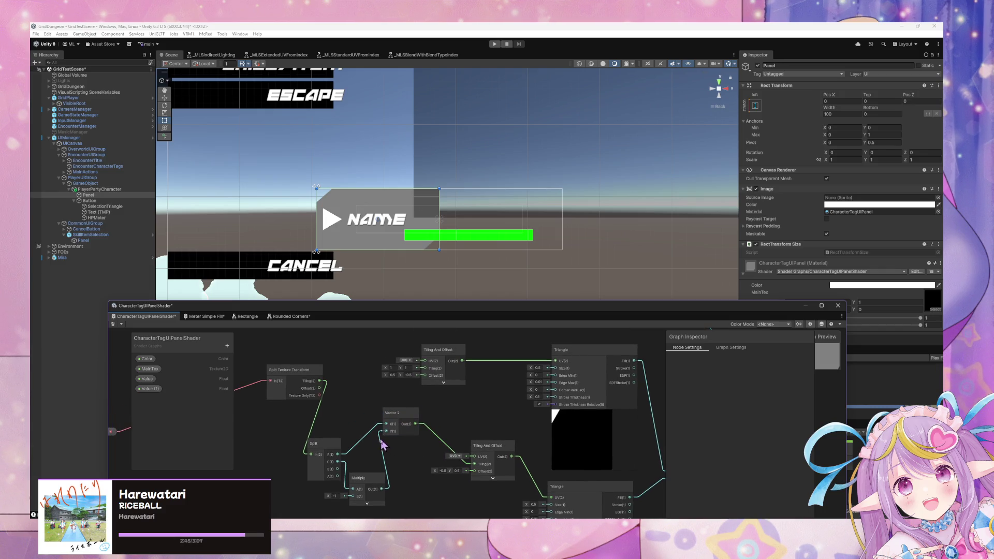
pyautogui.moveTo(337, 455); pyautogui.dragTo(345, 461)
pyautogui.moveTo(320, 381)
pyautogui.mouseDown()
pyautogui.moveTo(386, 383)
pyautogui.moveTo(425, 368)
pyautogui.mouseUp()
pyautogui.click(113, 324)
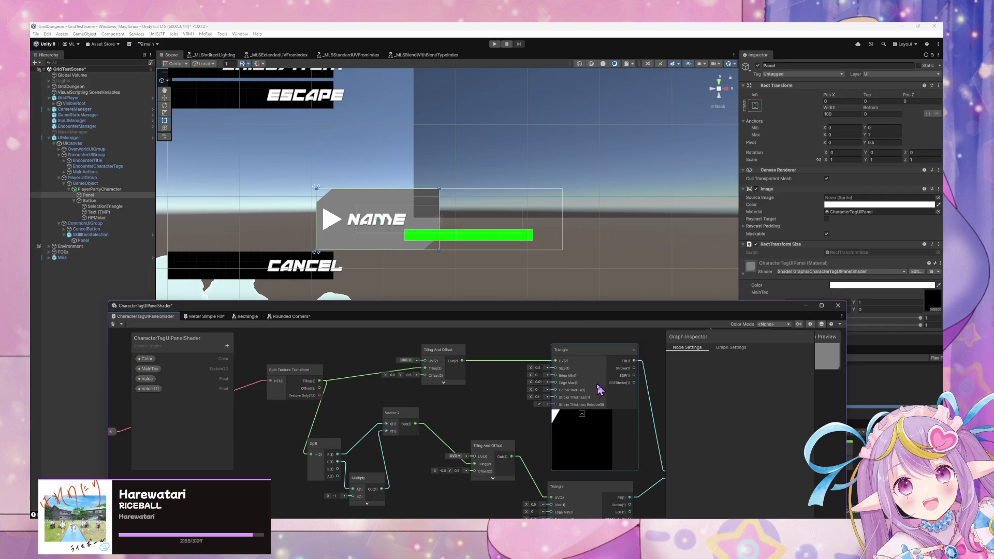
# - Connect the Color property to Fragment Base Color and save the graph
pyautogui.moveTo(515, 377); pyautogui.dragTo(385, 438)
pyautogui.moveTo(461, 360); pyautogui.dragTo(585, 369)
pyautogui.click(113, 324)
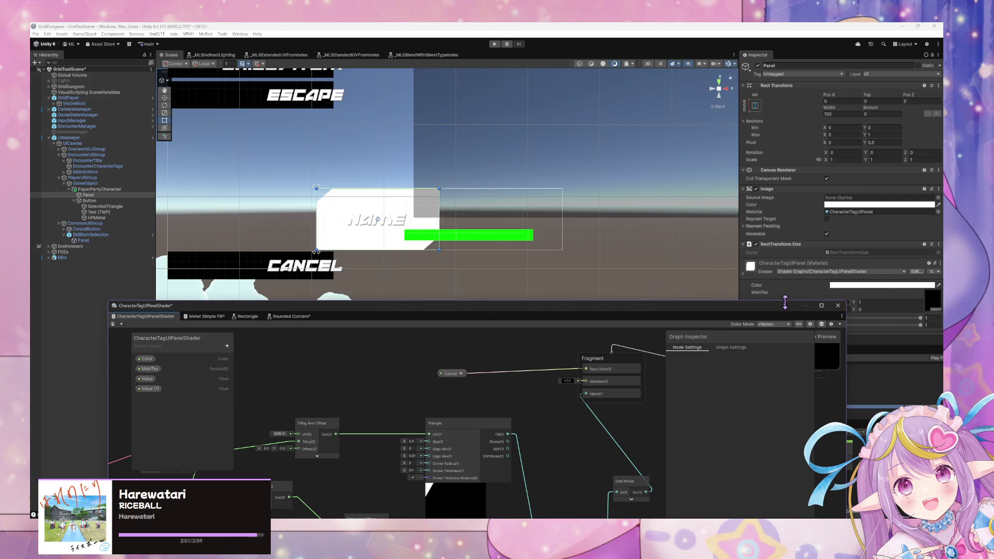
# - Delete the extra Value (1) property from the Blackboard
pyautogui.moveTo(813, 306); pyautogui.dragTo(648, 353)
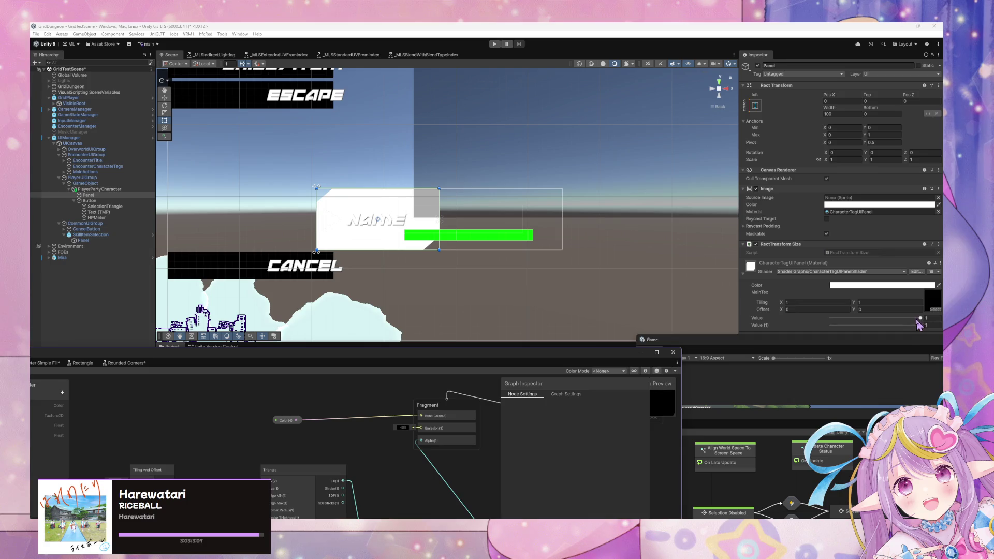
pyautogui.moveTo(289, 437); pyautogui.dragTo(423, 410)
pyautogui.moveTo(464, 357)
pyautogui.mouseDown()
pyautogui.moveTo(570, 262)
pyautogui.moveTo(601, 183)
pyautogui.mouseUp()
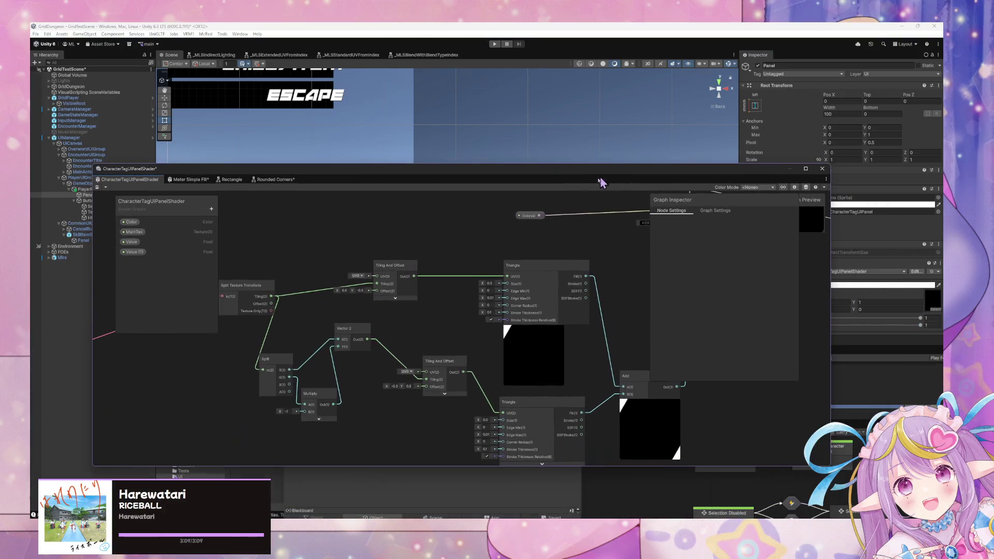
pyautogui.moveTo(584, 265); pyautogui.dragTo(399, 333)
pyautogui.moveTo(526, 262); pyautogui.dragTo(645, 278)
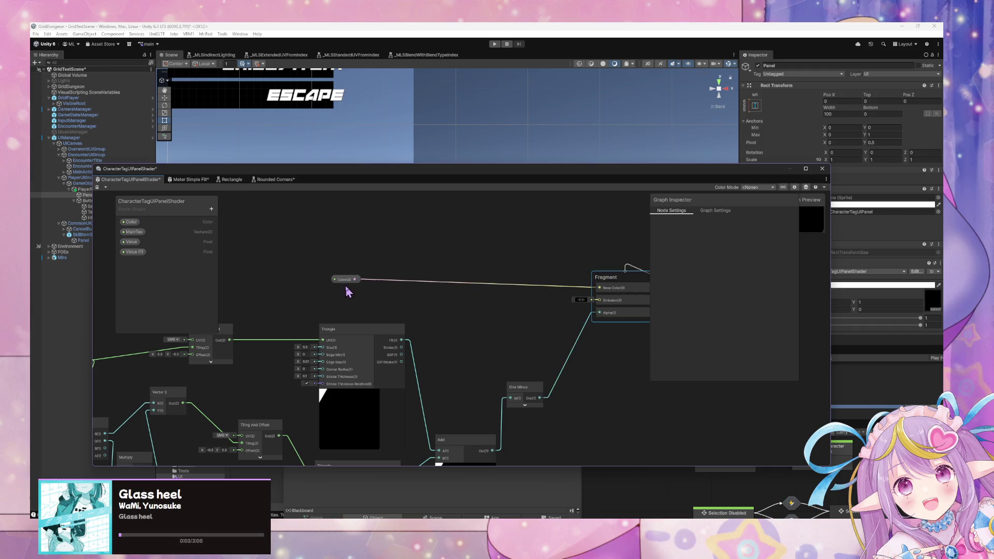
pyautogui.rightClick(137, 232)
pyautogui.click(130, 252)
pyautogui.rightClick(131, 252)
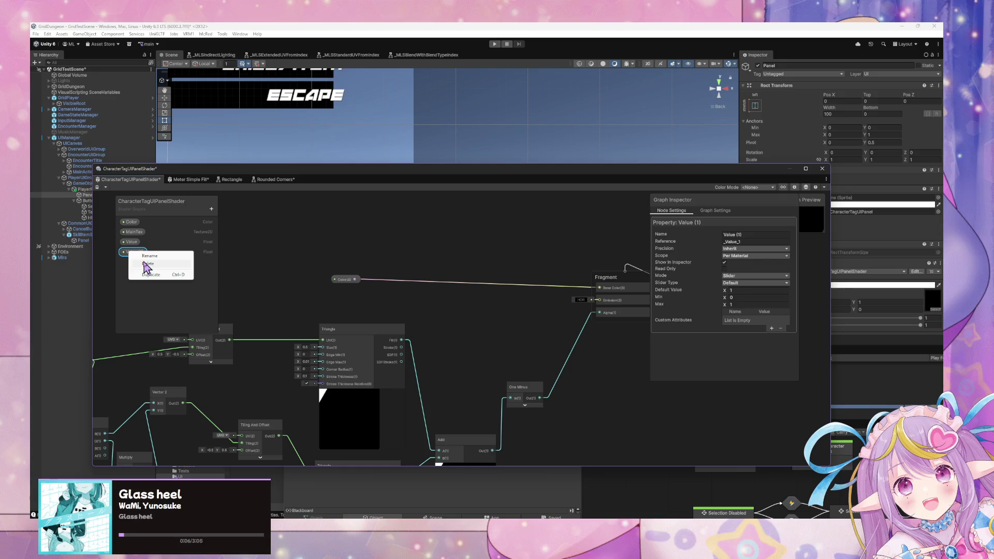
pyautogui.click(155, 264)
# - Set the panel material's Tiling X and Y to 1 and select the MainTex property
pyautogui.moveTo(339, 324)
pyautogui.mouseDown()
pyautogui.moveTo(402, 271)
pyautogui.moveTo(373, 288)
pyautogui.moveTo(337, 277)
pyautogui.moveTo(505, 299)
pyautogui.moveTo(484, 310)
pyautogui.mouseUp()
pyautogui.moveTo(492, 185); pyautogui.dragTo(418, 380)
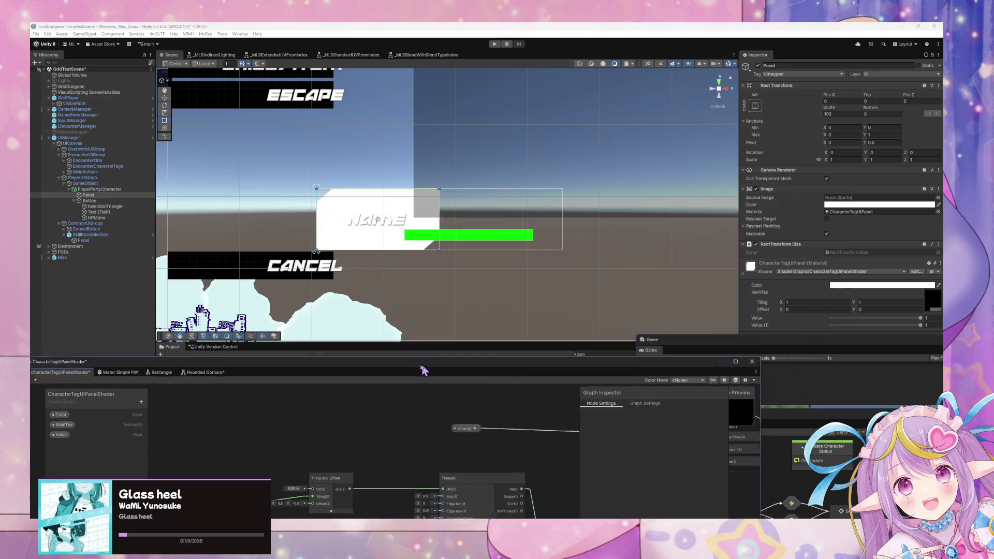
pyautogui.moveTo(782, 306); pyautogui.dragTo(785, 305)
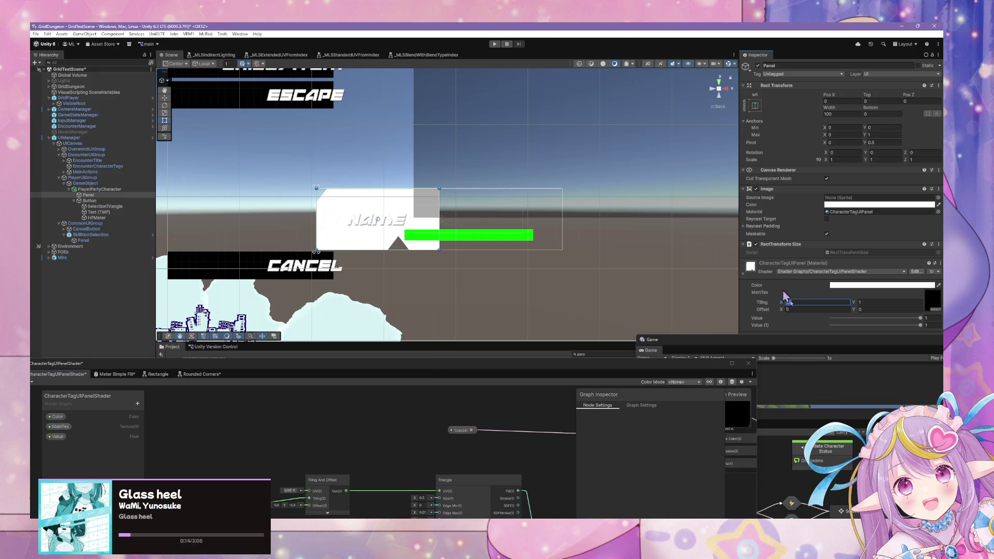
pyautogui.moveTo(866, 303)
pyautogui.mouseDown()
pyautogui.moveTo(858, 305)
pyautogui.moveTo(875, 305)
pyautogui.moveTo(856, 306)
pyautogui.mouseUp()
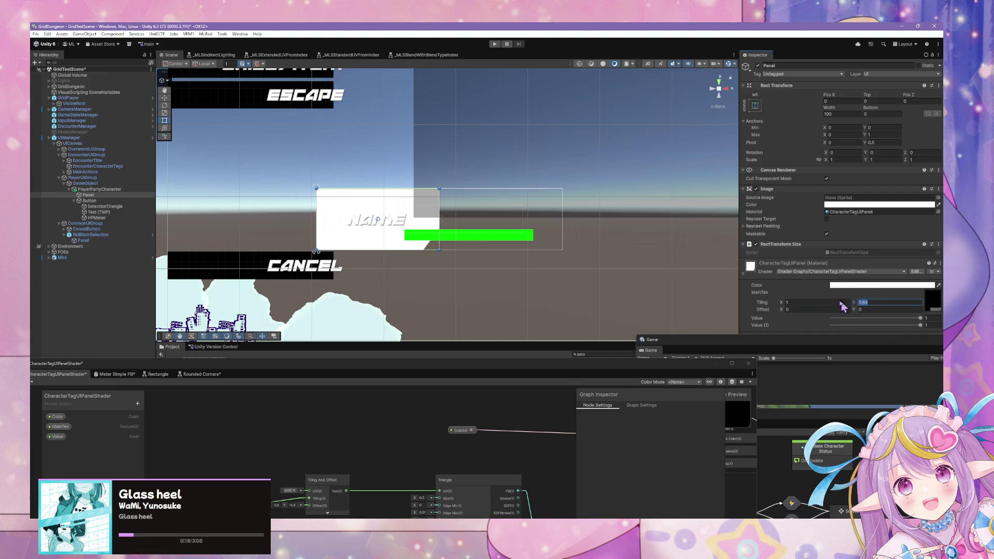
pyautogui.write('1')
pyautogui.click(60, 427)
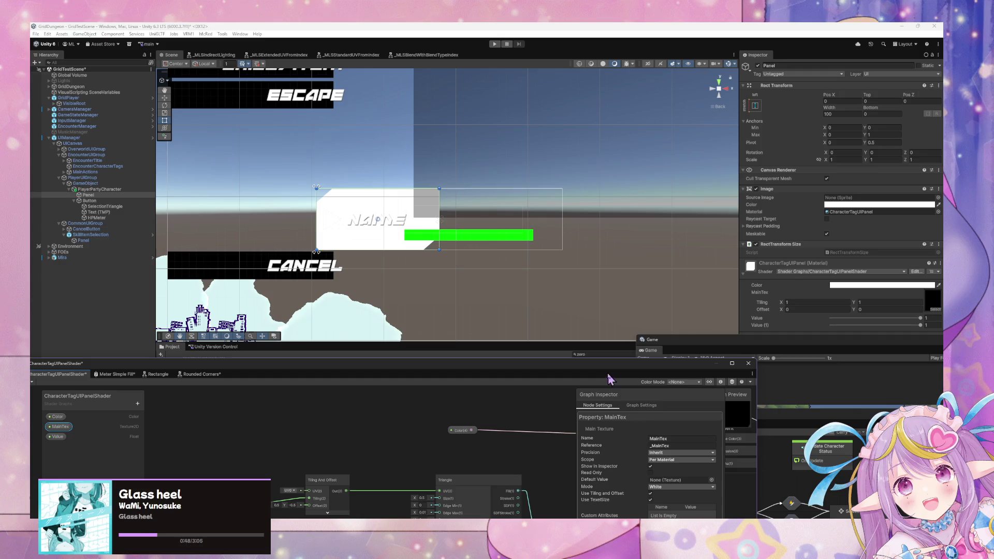
# - Untick Show In Inspector for MainTex so the material lists only Color and Value
pyautogui.moveTo(611, 376); pyautogui.dragTo(582, 260)
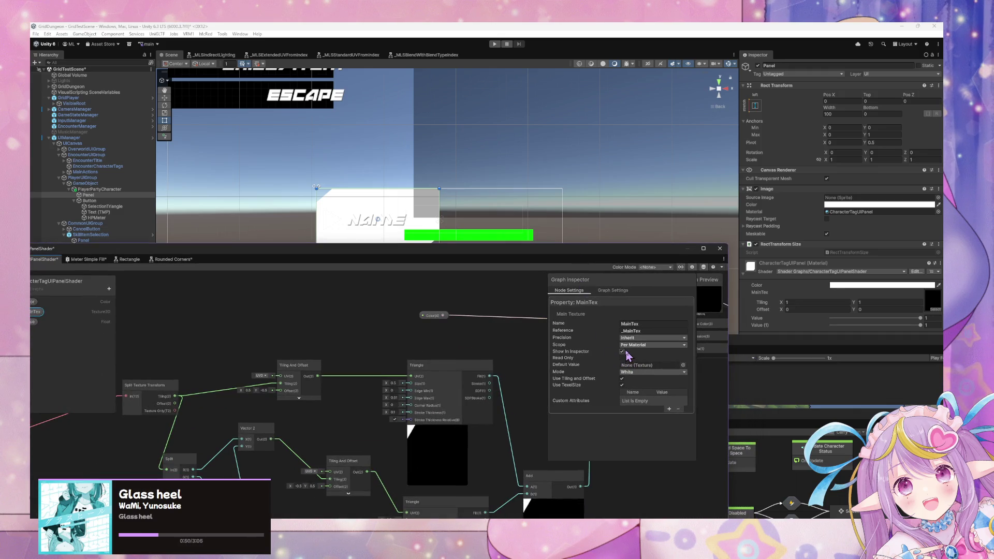
pyautogui.click(623, 351)
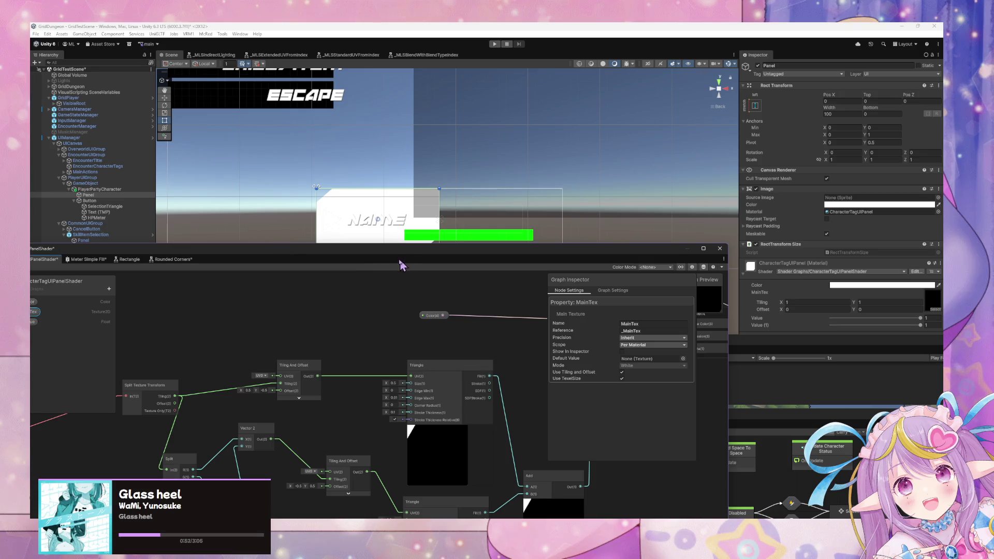
pyautogui.moveTo(378, 267)
pyautogui.mouseDown()
pyautogui.moveTo(455, 259)
pyautogui.moveTo(533, 388)
pyautogui.mouseUp()
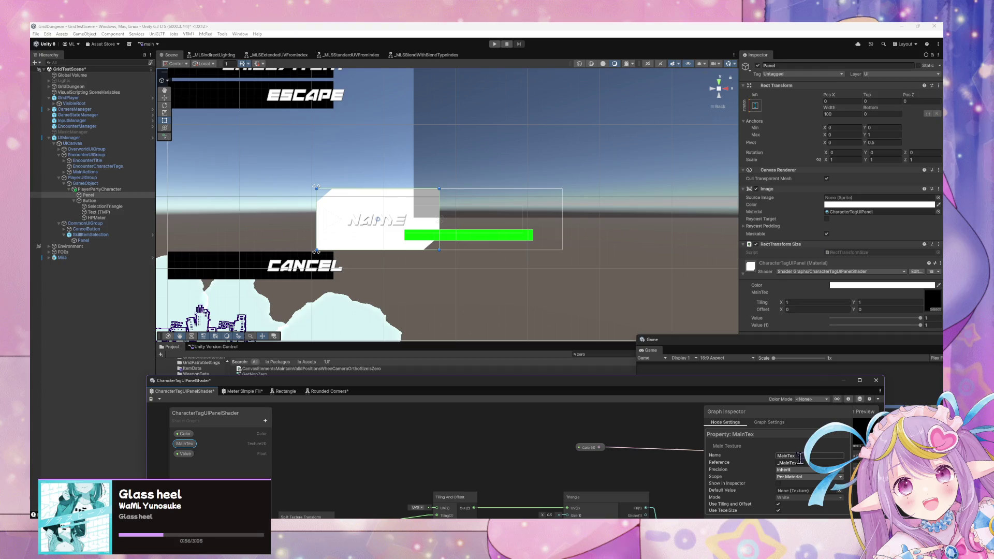
pyautogui.click(778, 484)
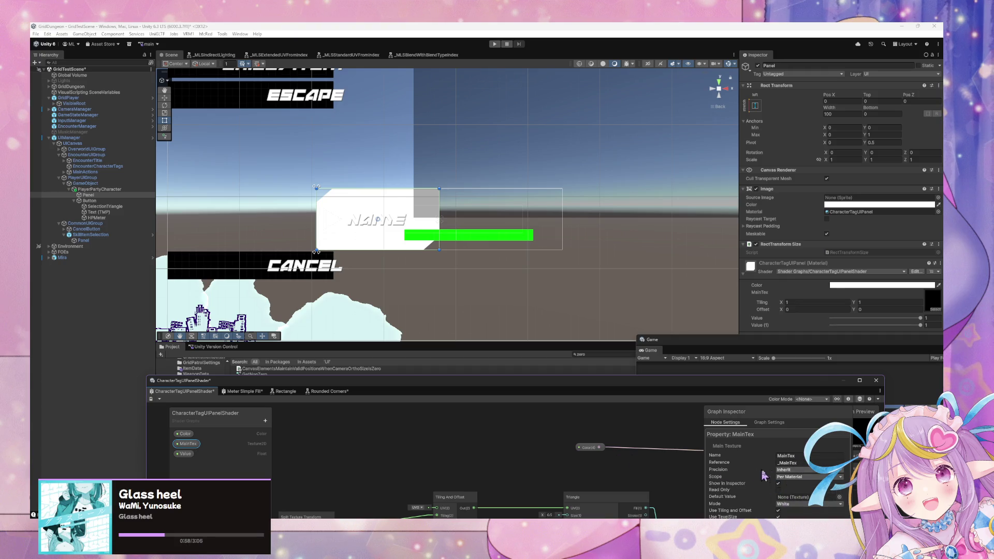
pyautogui.click(779, 484)
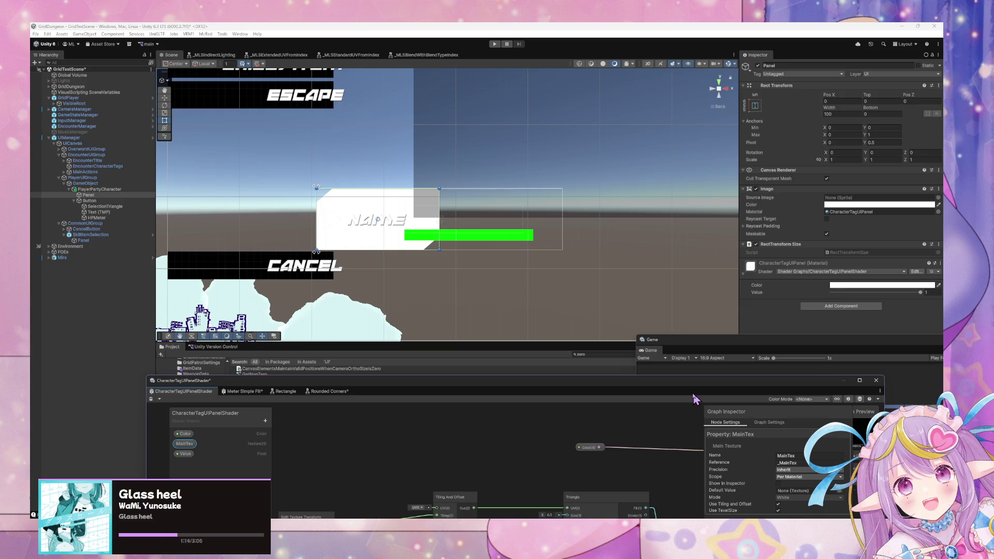
pyautogui.moveTo(603, 384)
pyautogui.mouseDown()
pyautogui.moveTo(411, 290)
pyautogui.moveTo(517, 294)
pyautogui.moveTo(535, 276)
pyautogui.mouseUp()
pyautogui.scroll(-3, 420, 351)
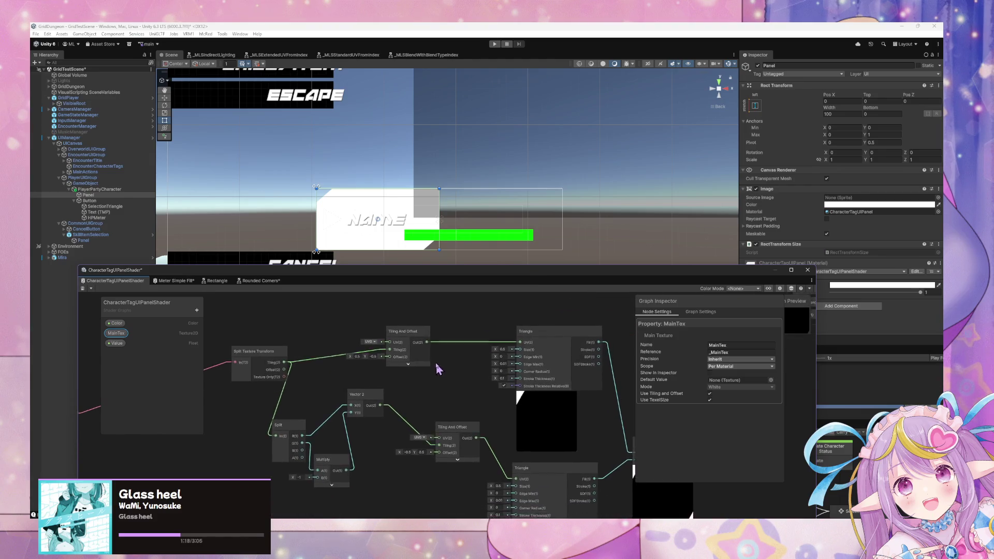
pyautogui.moveTo(437, 369); pyautogui.dragTo(380, 327)
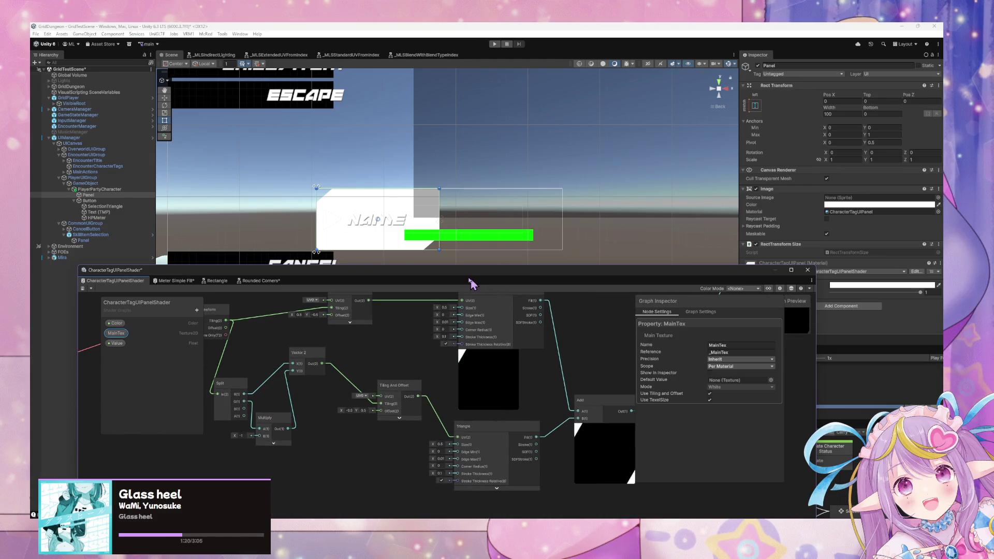
pyautogui.moveTo(469, 280); pyautogui.dragTo(466, 440)
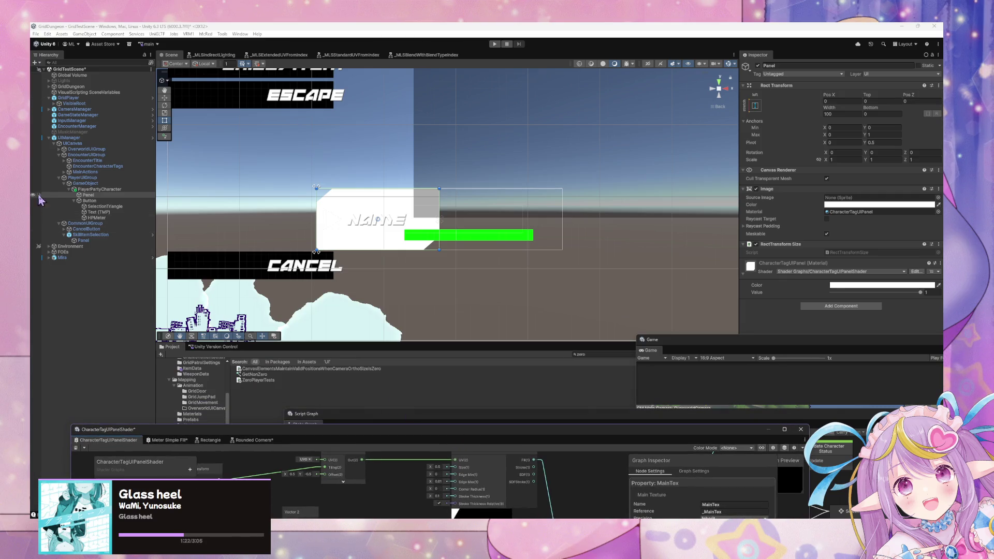
pyautogui.click(97, 218)
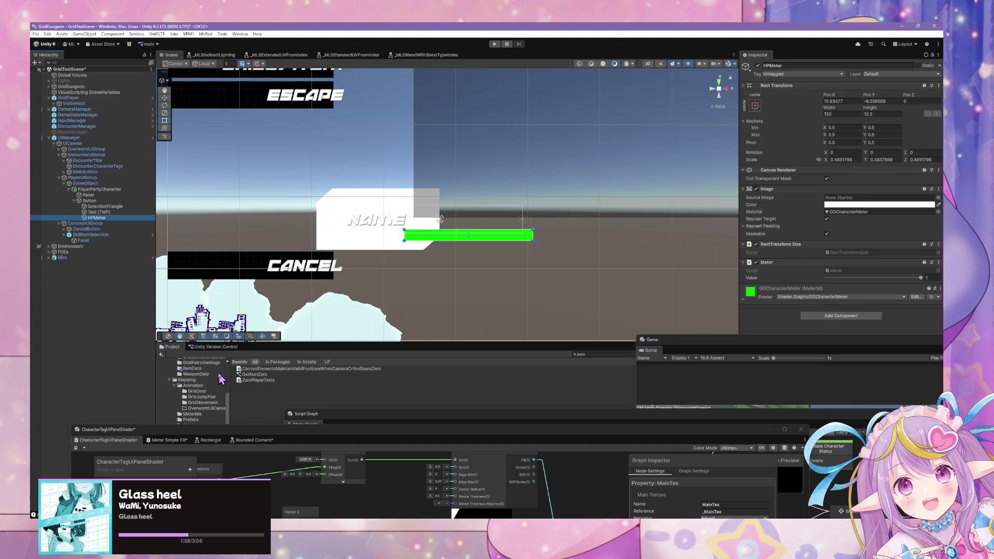
pyautogui.scroll(5, 222, 380)
pyautogui.moveTo(262, 425)
pyautogui.mouseDown()
pyautogui.moveTo(287, 437)
pyautogui.moveTo(279, 449)
pyautogui.mouseUp()
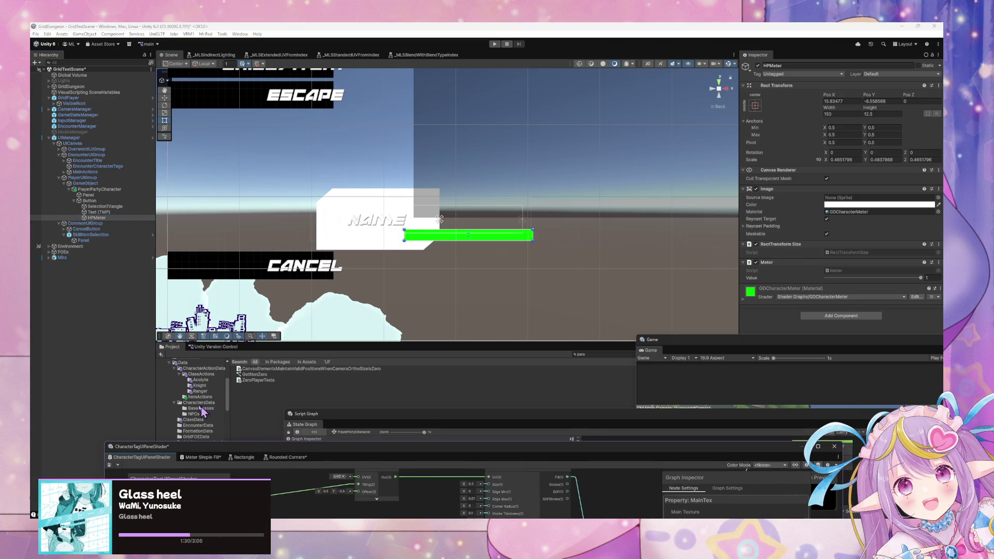
pyautogui.scroll(-2, 200, 409)
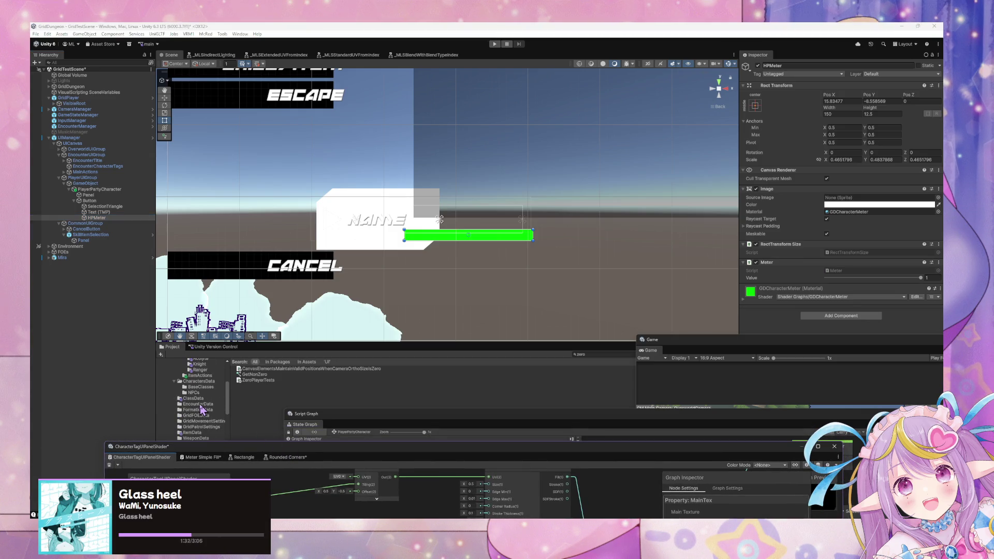
pyautogui.scroll(-2, 202, 410)
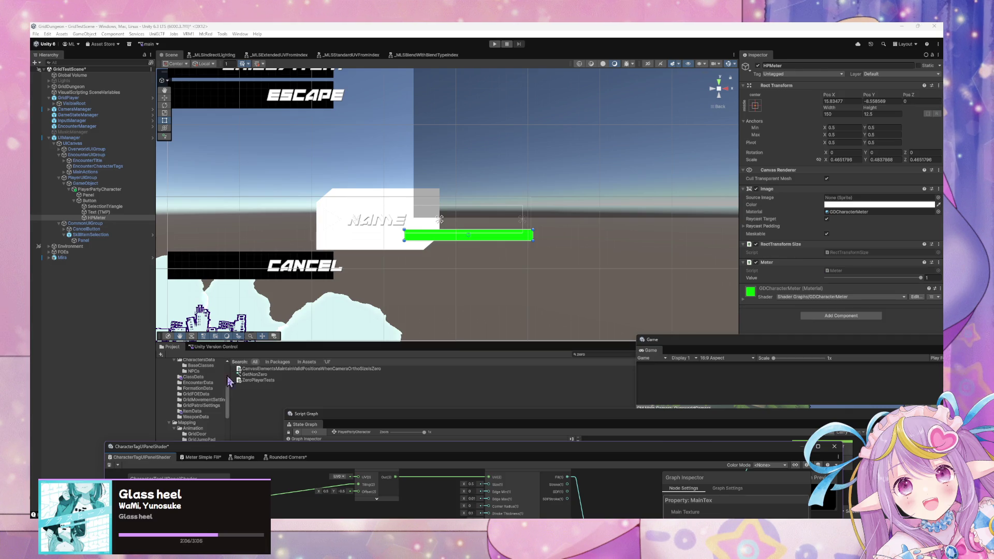
# - Add a RectTransform Size node near the Split Texture Transform node
pyautogui.moveTo(432, 448)
pyautogui.mouseDown()
pyautogui.moveTo(472, 293)
pyautogui.moveTo(532, 226)
pyautogui.mouseUp()
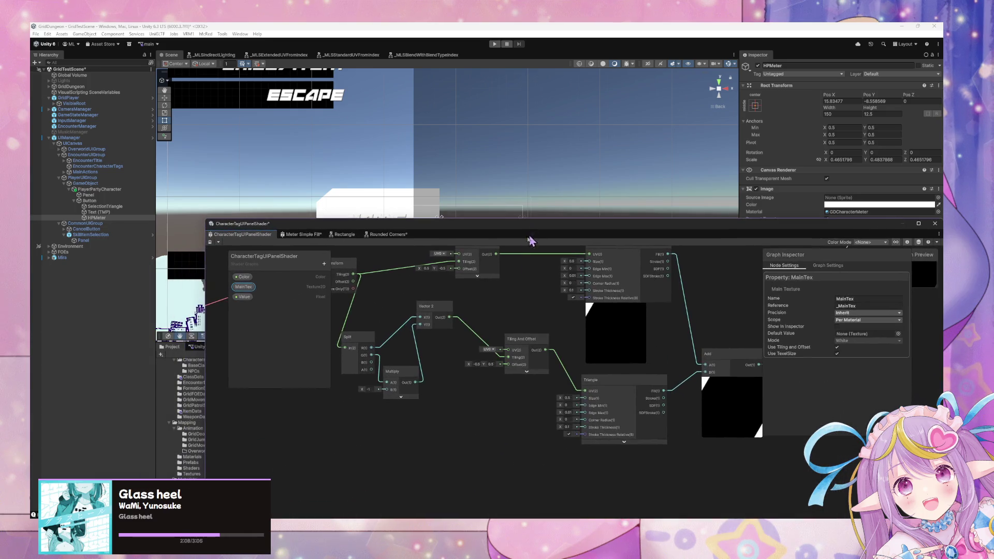
pyautogui.moveTo(398, 333); pyautogui.dragTo(554, 369)
pyautogui.moveTo(412, 358)
pyautogui.mouseDown()
pyautogui.moveTo(587, 363)
pyautogui.moveTo(395, 348)
pyautogui.moveTo(444, 428)
pyautogui.mouseUp()
pyautogui.moveTo(506, 390); pyautogui.dragTo(351, 324)
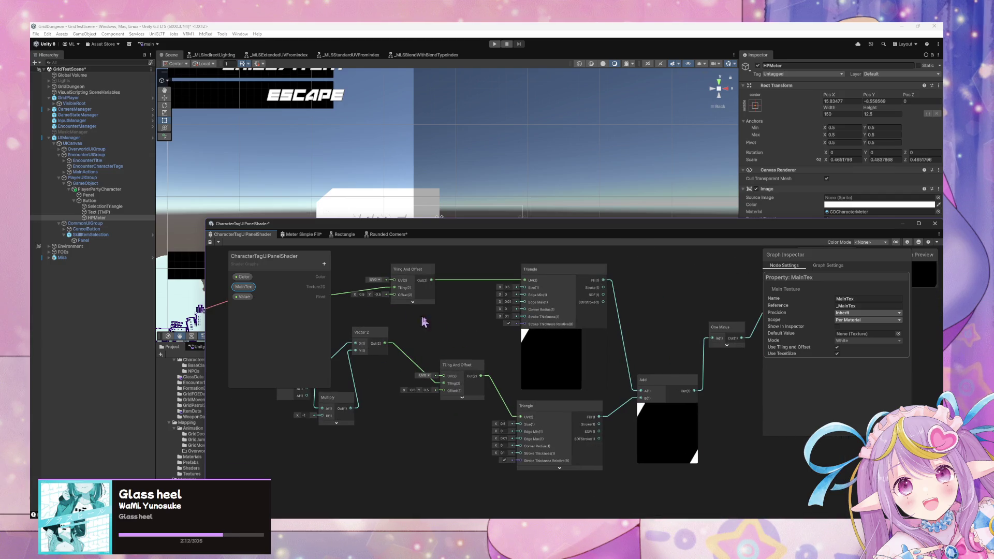
pyautogui.moveTo(421, 322); pyautogui.dragTo(561, 422)
pyautogui.moveTo(476, 375)
pyautogui.mouseDown()
pyautogui.moveTo(584, 344)
pyautogui.moveTo(504, 352)
pyautogui.mouseUp()
pyautogui.rightClick(562, 328)
pyautogui.click(579, 333)
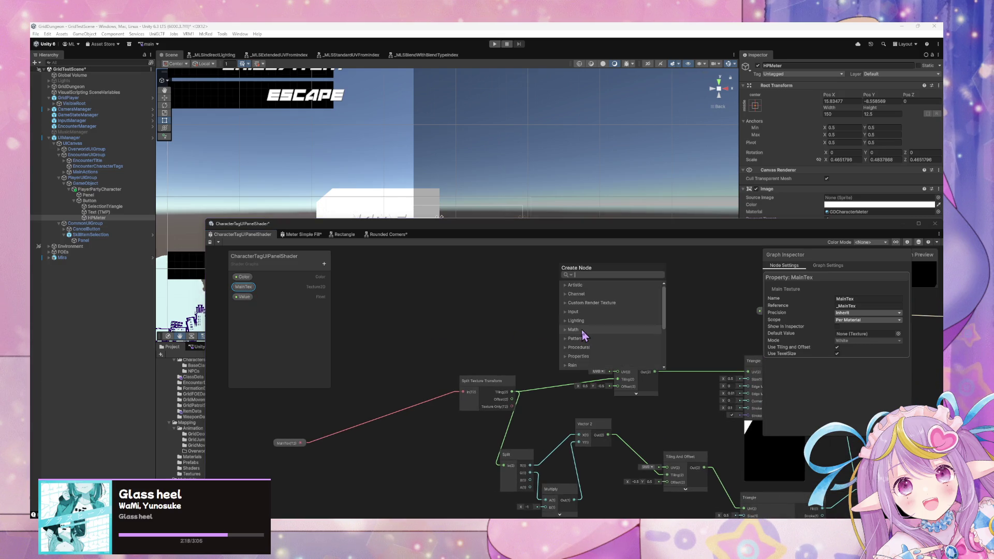
pyautogui.write('rect')
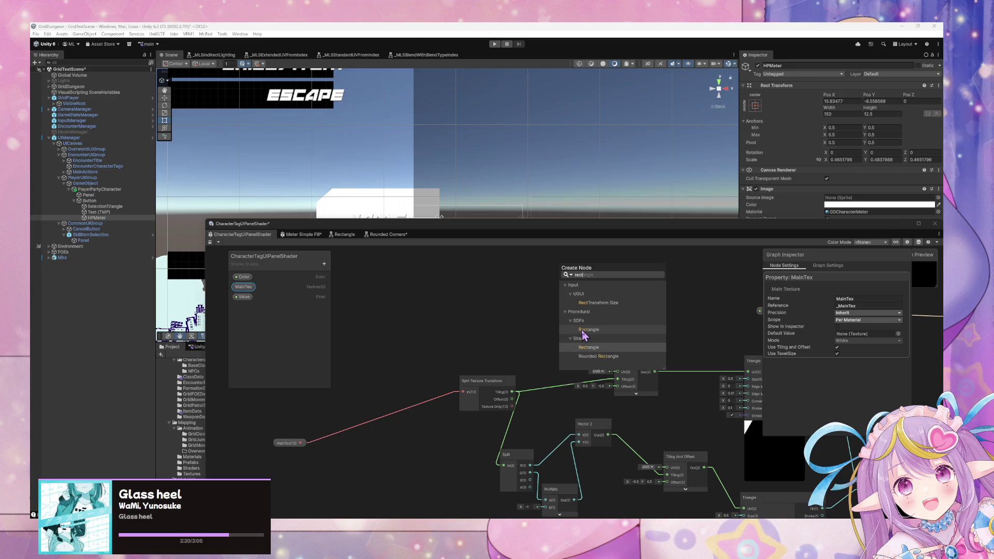
pyautogui.press('Up')
pyautogui.press('Up')
pyautogui.press('Up')
pyautogui.press('Return')
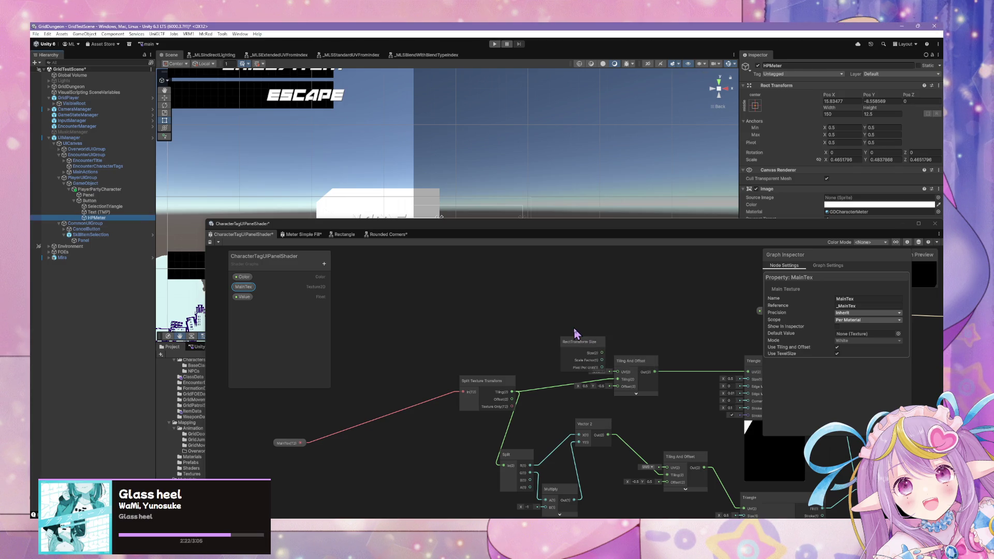
pyautogui.moveTo(575, 333); pyautogui.dragTo(611, 282)
pyautogui.moveTo(666, 305); pyautogui.dragTo(539, 340)
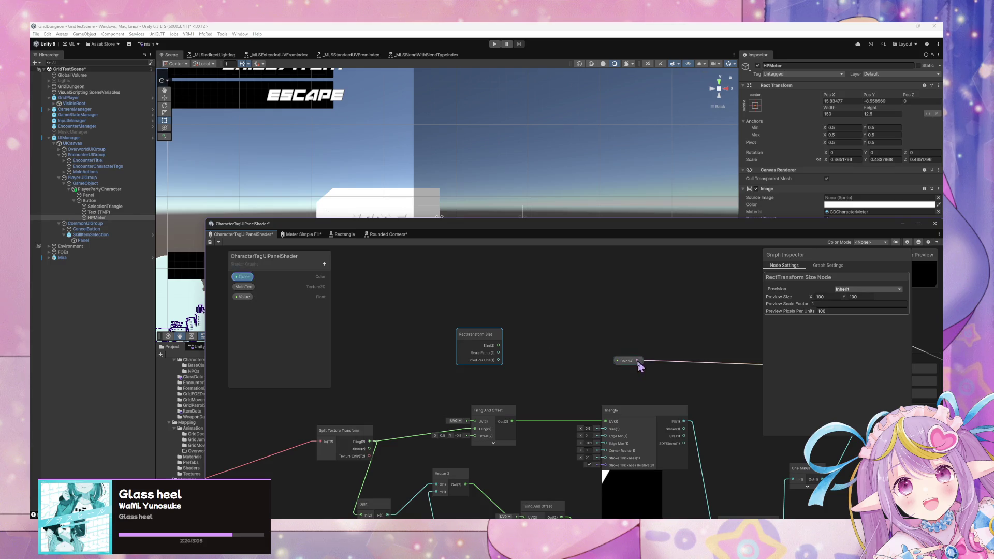
# - Add a Position node in World space above the RectTransform Size node
pyautogui.rightClick(527, 309)
pyautogui.click(559, 312)
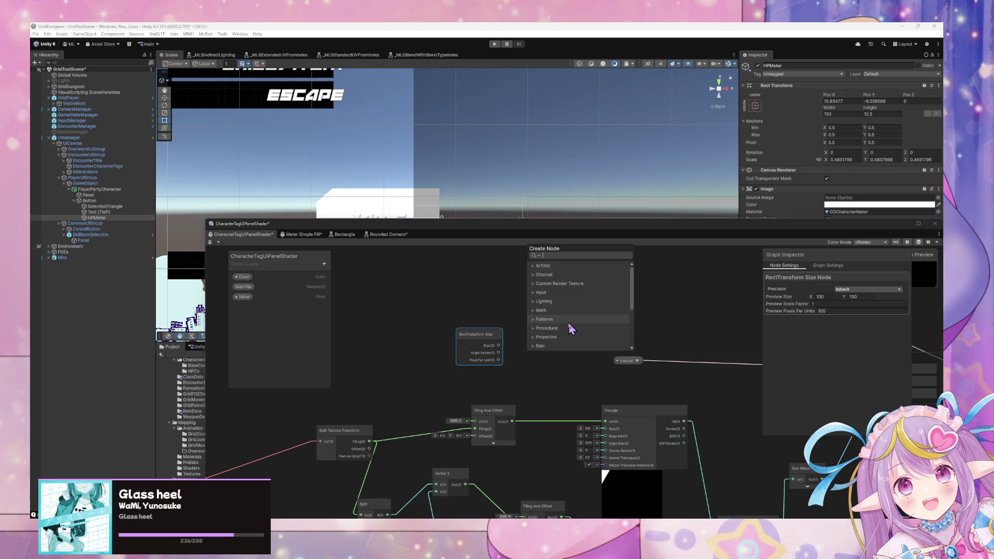
pyautogui.write('world')
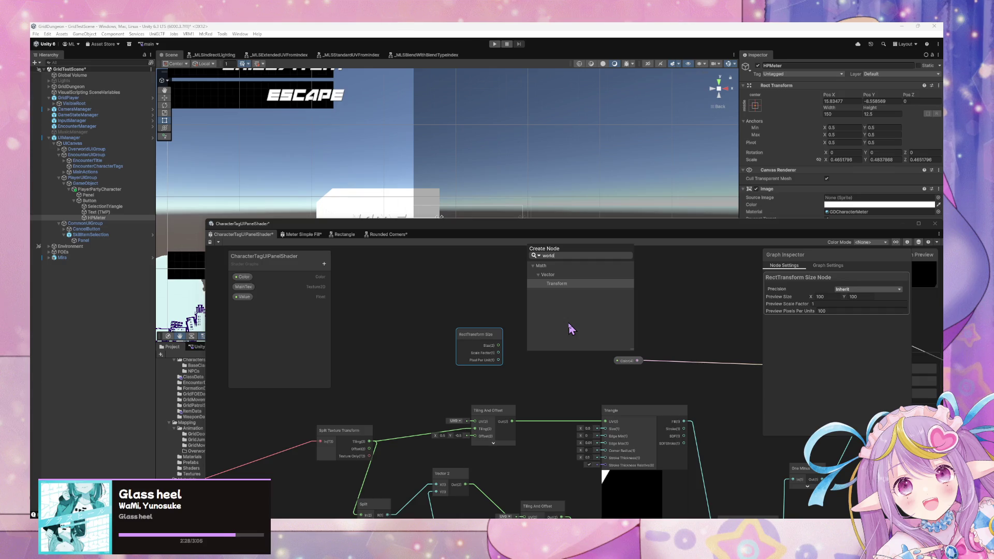
pyautogui.press('BackSpace')
pyautogui.press('BackSpace')
pyautogui.press('BackSpace')
pyautogui.write('position')
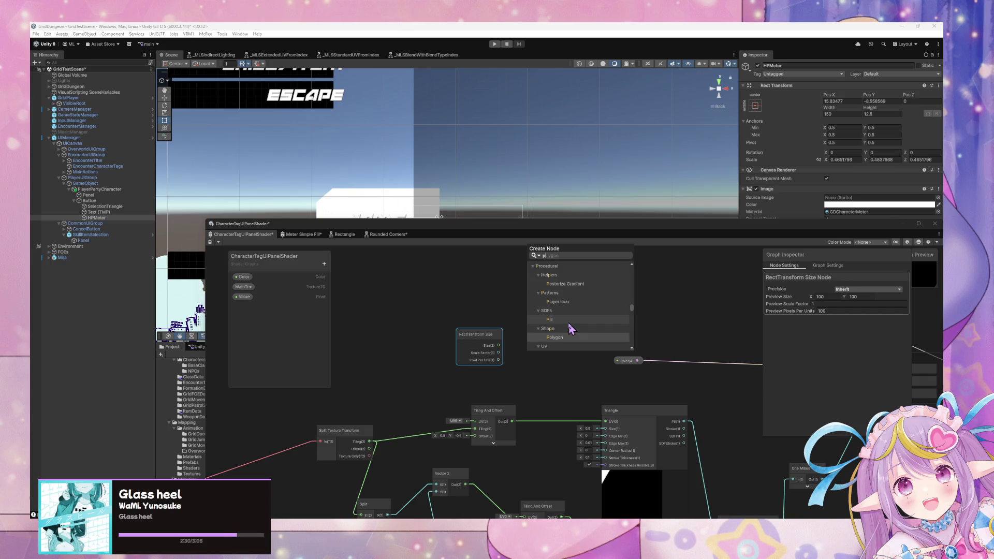
pyautogui.press('Down')
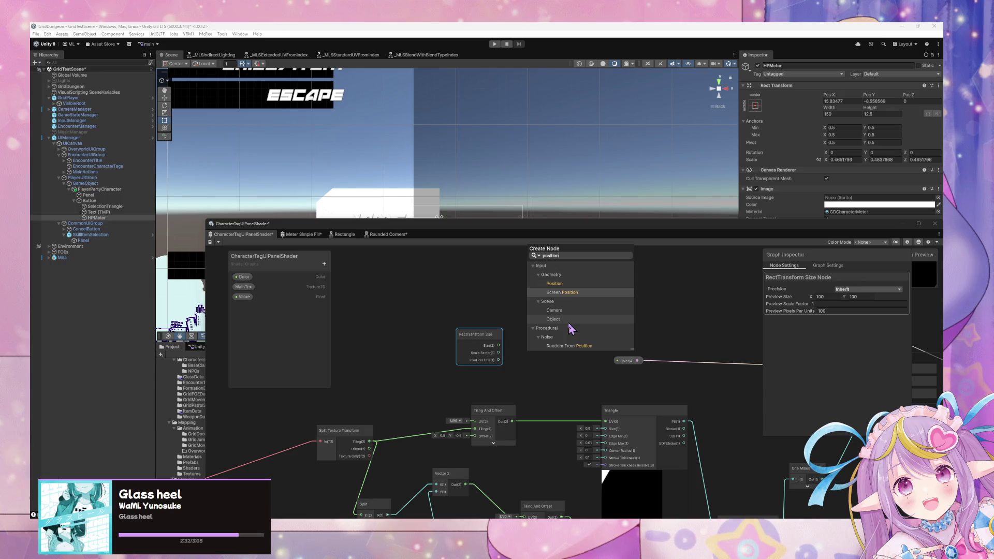
pyautogui.press('Up')
pyautogui.press('Return')
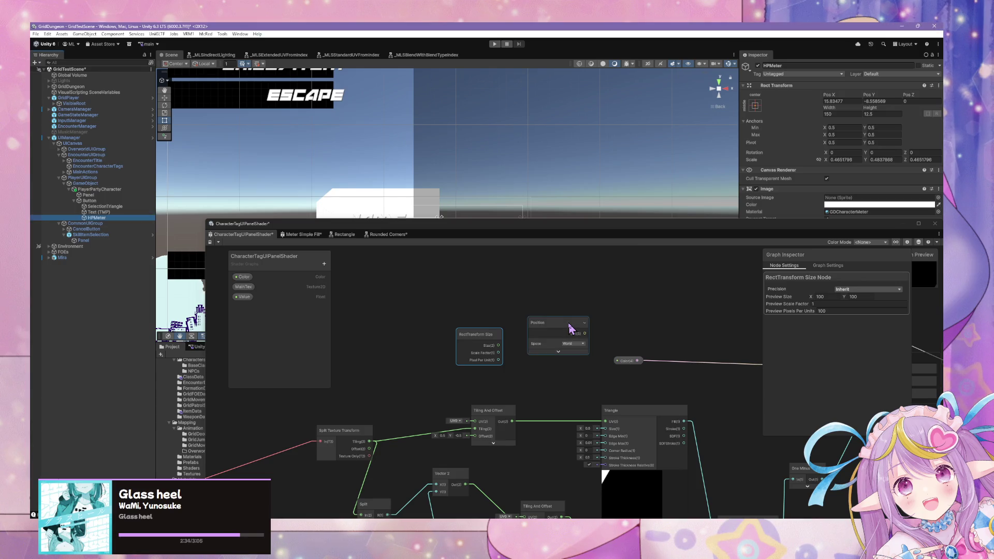
pyautogui.moveTo(569, 329); pyautogui.dragTo(473, 292)
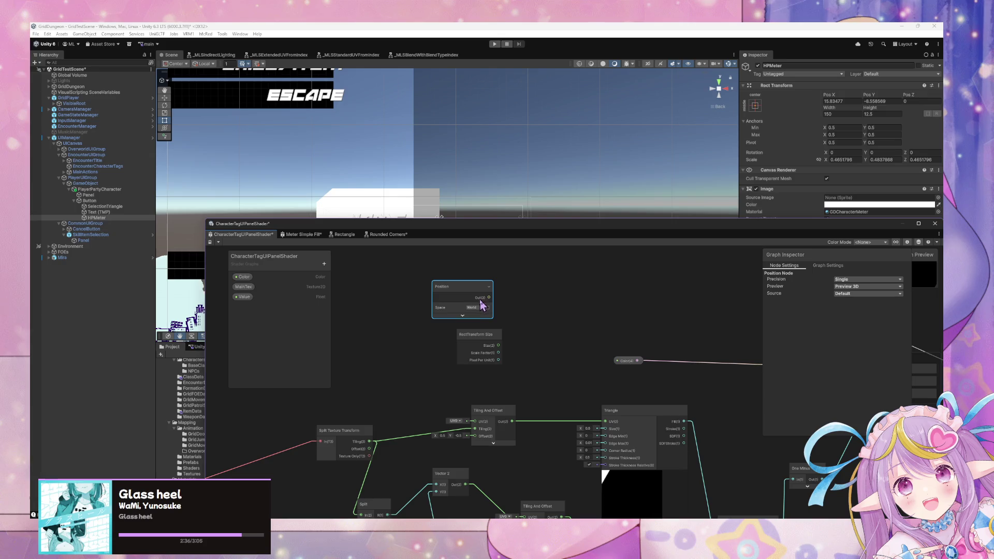
pyautogui.click(475, 307)
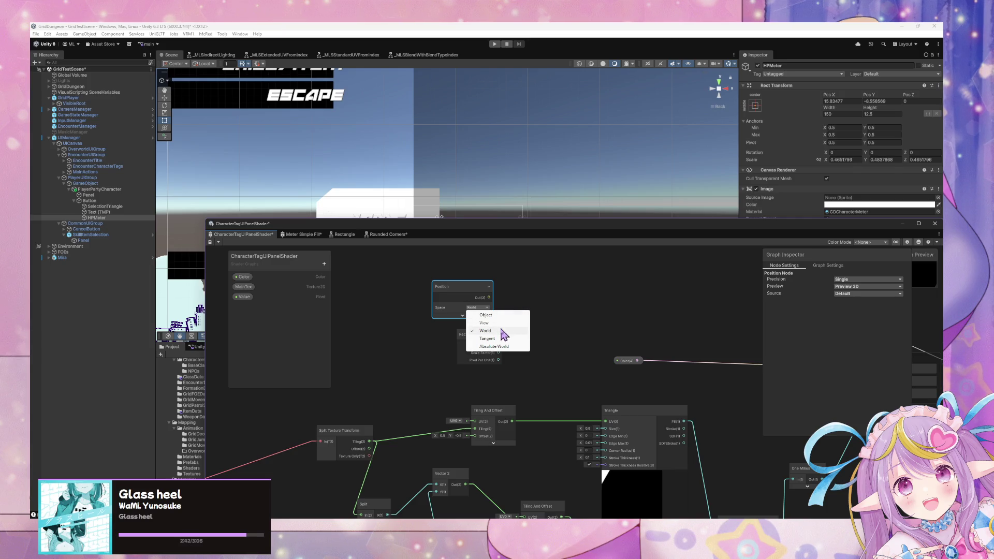
pyautogui.click(501, 330)
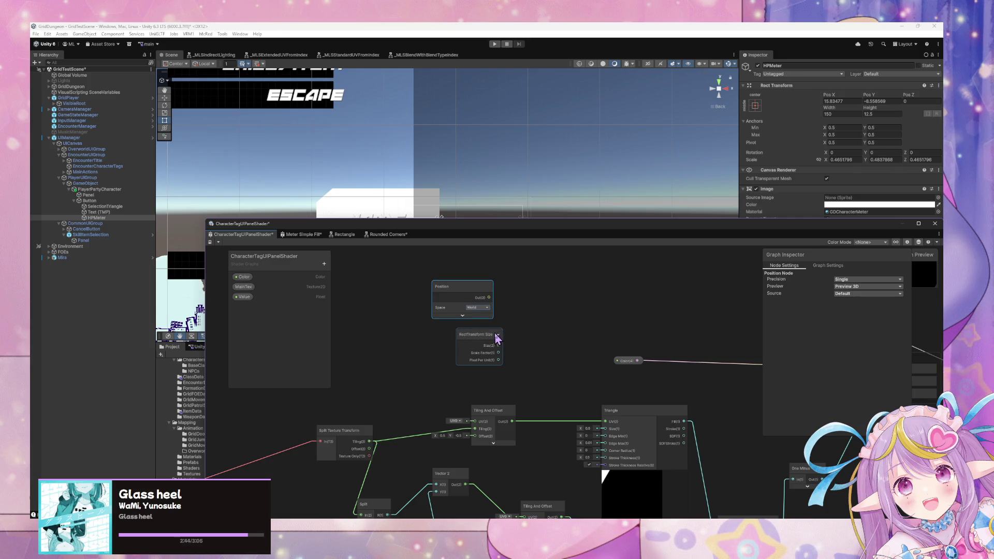
pyautogui.moveTo(494, 350); pyautogui.dragTo(485, 369)
pyautogui.click(471, 305)
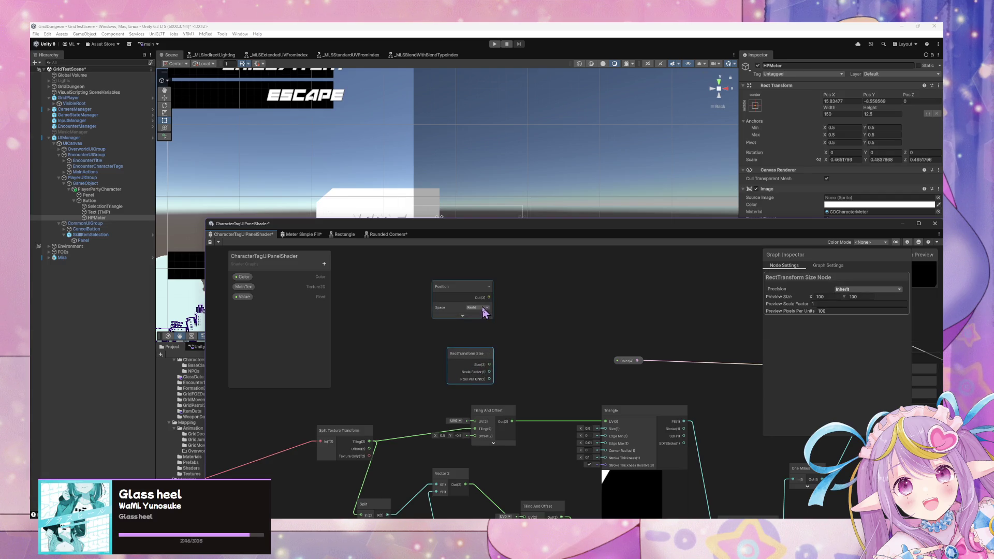
# - Duplicate the Position node and set the copy to Object space
pyautogui.hotkey('ctrl', 'd')
pyautogui.moveTo(520, 309)
pyautogui.mouseDown()
pyautogui.moveTo(448, 321)
pyautogui.moveTo(452, 330)
pyautogui.mouseUp()
pyautogui.click(483, 351)
pyautogui.click(511, 358)
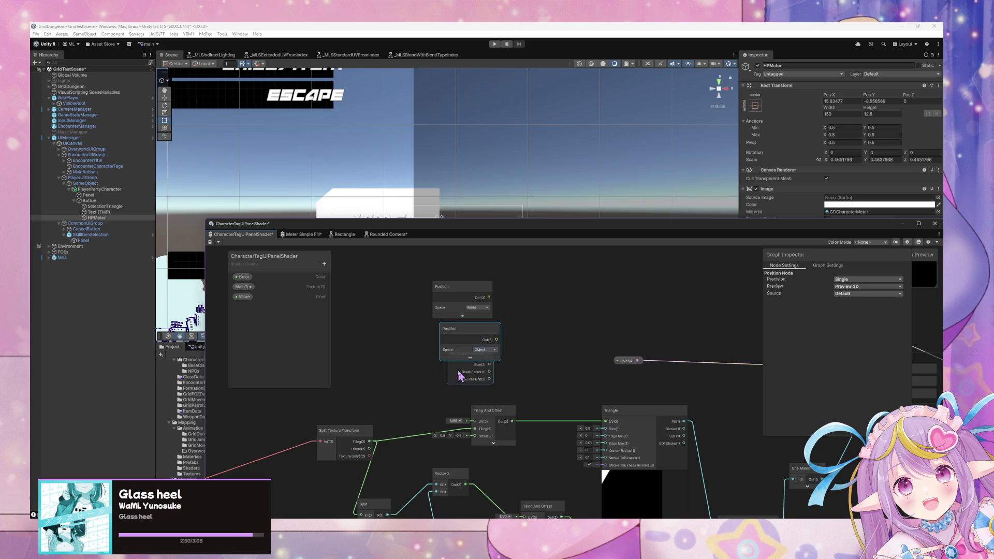
pyautogui.click(471, 391)
pyautogui.moveTo(471, 392); pyautogui.dragTo(471, 387)
pyautogui.moveTo(467, 296); pyautogui.dragTo(475, 297)
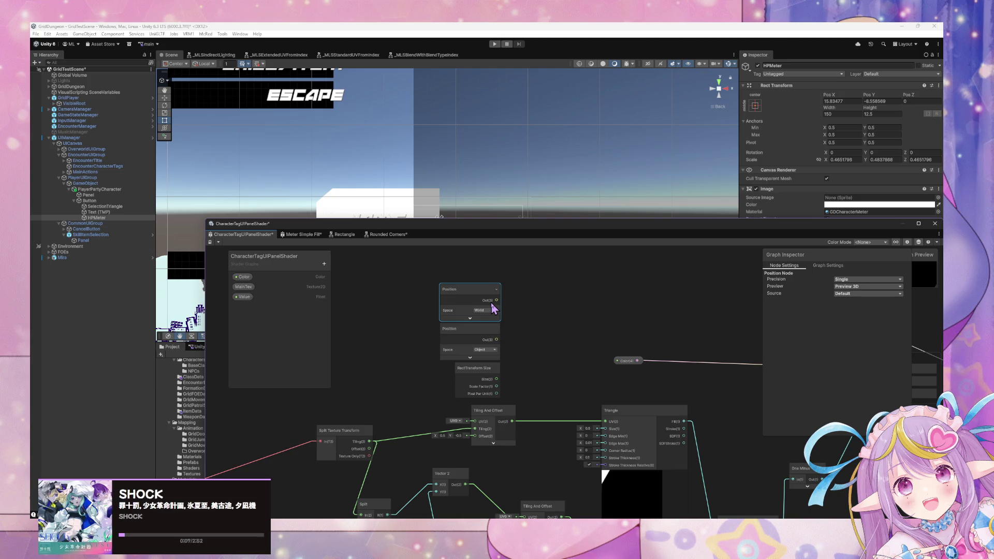
pyautogui.rightClick(520, 311)
# - Add a Remap node and connect the World Position output into its input
pyautogui.click(541, 317)
pyautogui.write('remap')
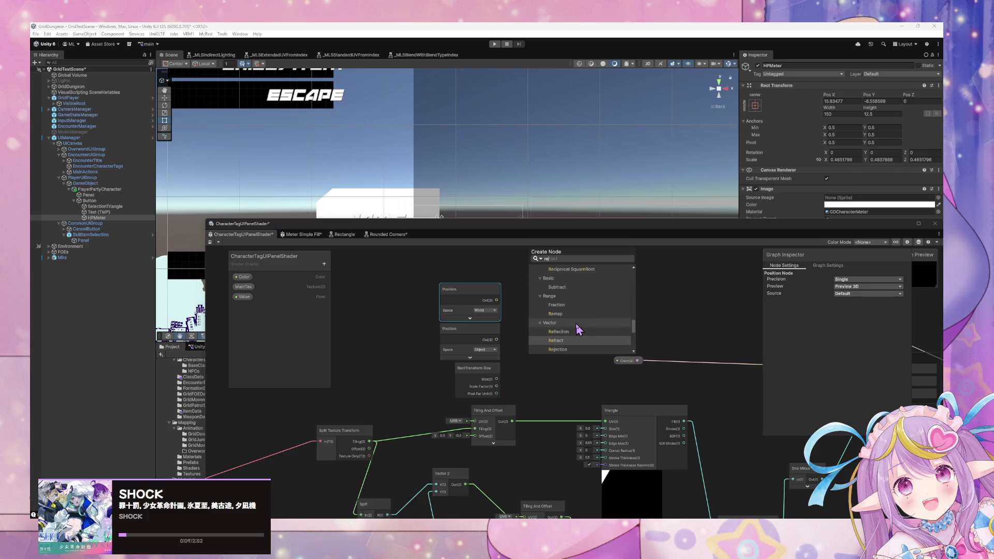
pyautogui.press('Return')
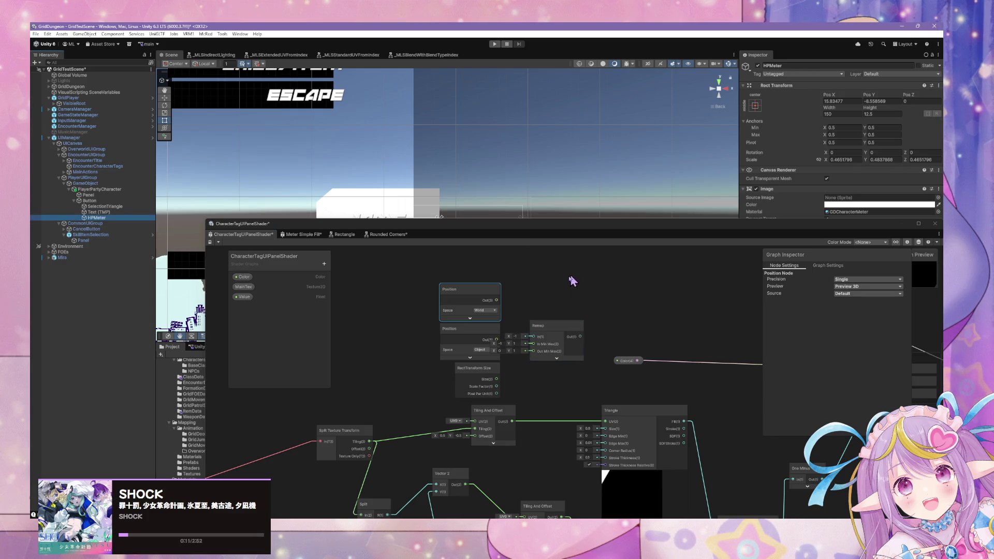
pyautogui.moveTo(540, 333); pyautogui.dragTo(567, 314)
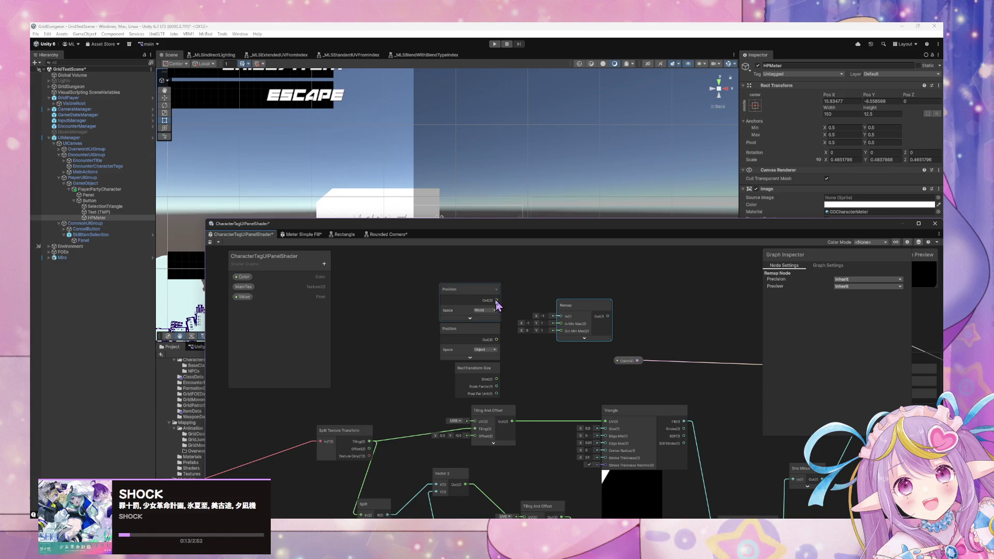
pyautogui.moveTo(496, 300); pyautogui.dragTo(560, 316)
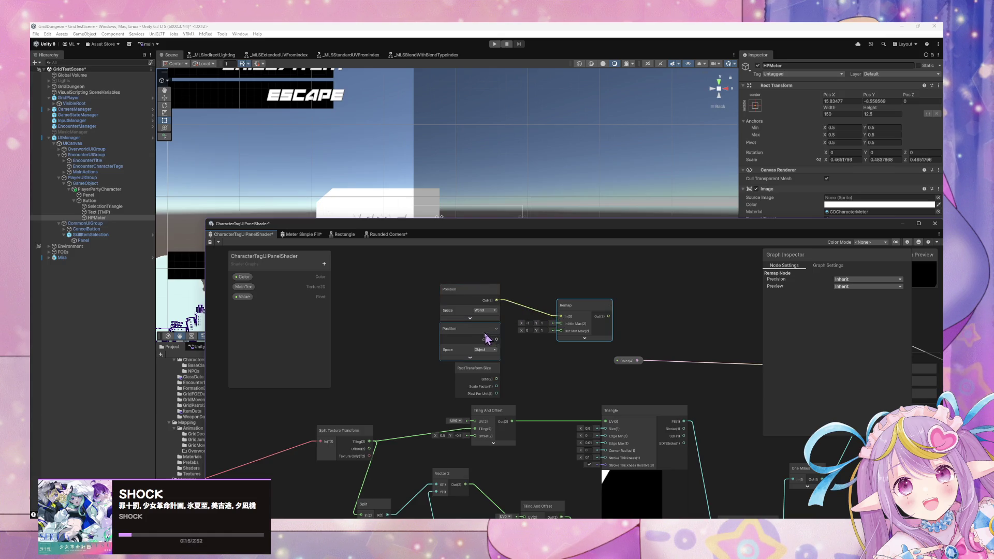
pyautogui.moveTo(495, 337); pyautogui.dragTo(426, 331)
pyautogui.moveTo(444, 295); pyautogui.dragTo(379, 289)
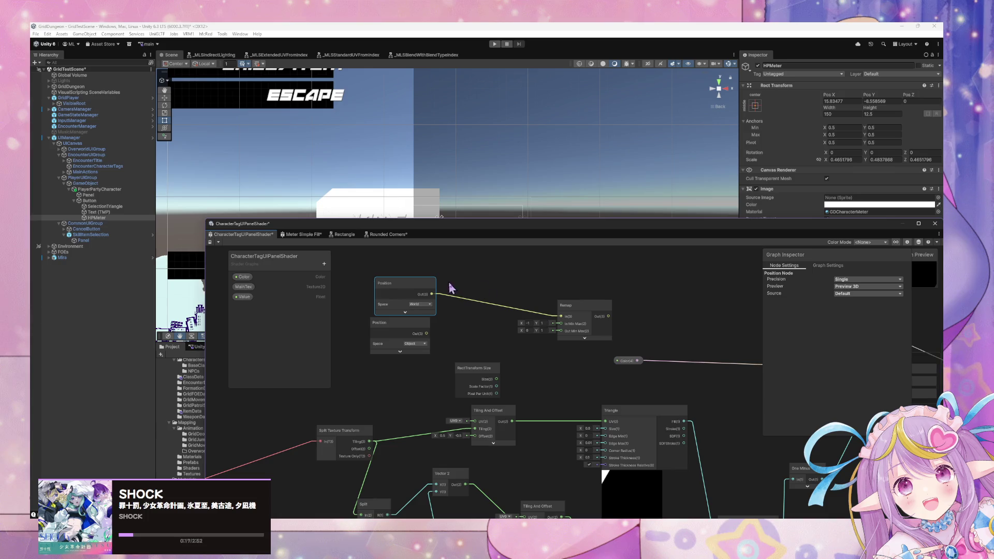
# - Insert a Swizzle node with mask 'x' after the World Position node
pyautogui.rightClick(454, 283)
pyautogui.click(474, 285)
pyautogui.write('swizzle')
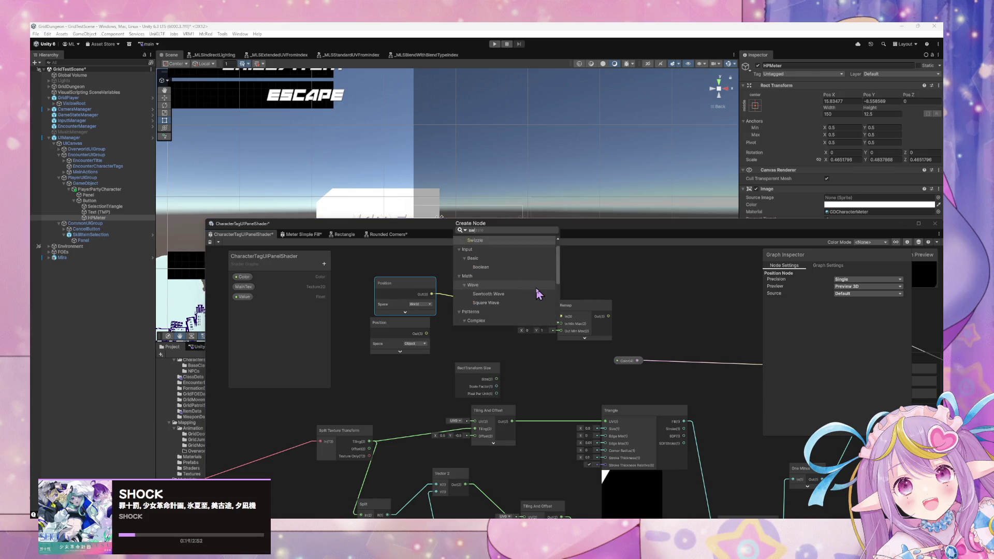
pyautogui.press('Return')
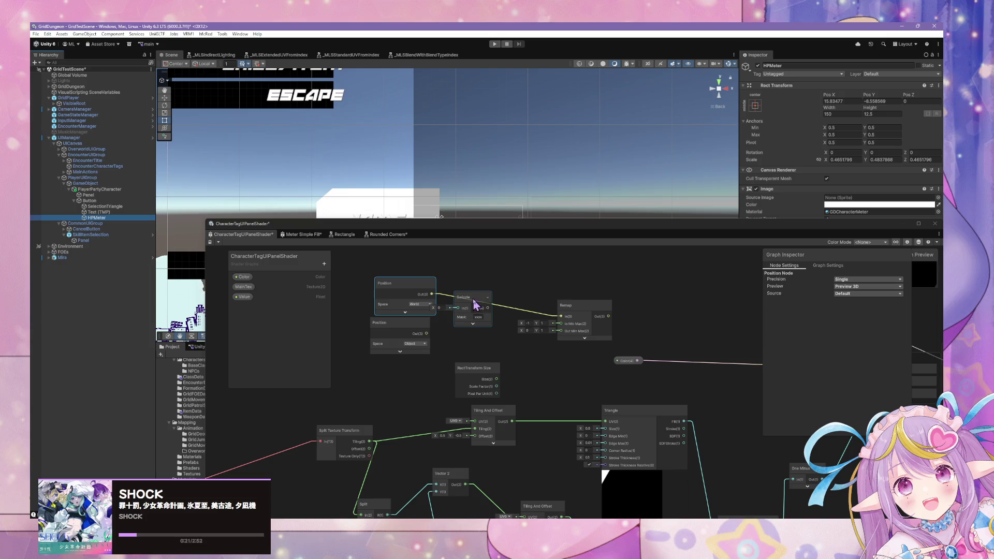
pyautogui.moveTo(461, 297)
pyautogui.mouseDown()
pyautogui.moveTo(468, 289)
pyautogui.moveTo(467, 302)
pyautogui.moveTo(539, 313)
pyautogui.moveTo(485, 316)
pyautogui.mouseUp()
pyautogui.doubleClick(487, 311)
pyautogui.write('x')
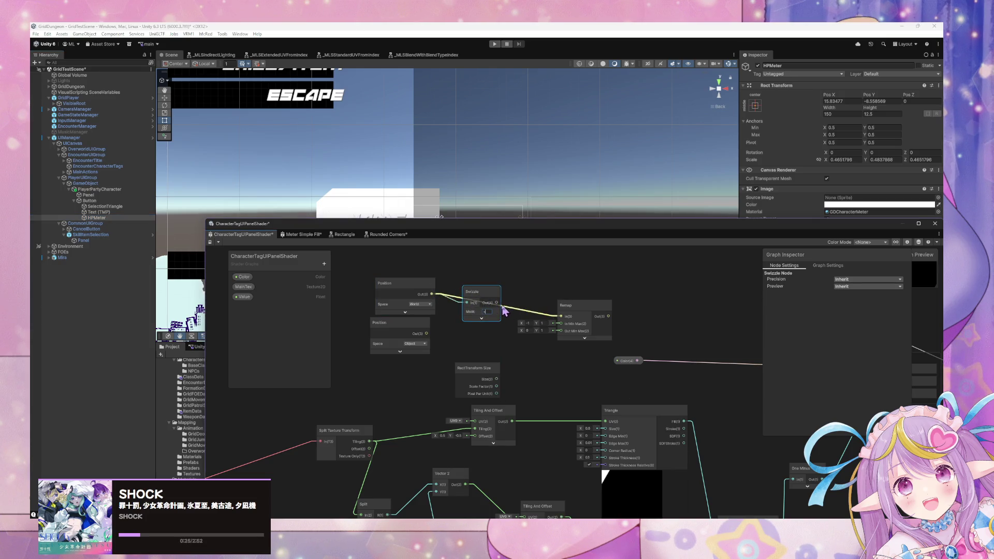
pyautogui.press('Return')
# - Duplicate the Swizzle node for the RectTransform Size output and tidy the node layout
pyautogui.moveTo(414, 326); pyautogui.dragTo(377, 331)
pyautogui.moveTo(482, 372)
pyautogui.mouseDown()
pyautogui.moveTo(429, 361)
pyautogui.moveTo(436, 357)
pyautogui.mouseUp()
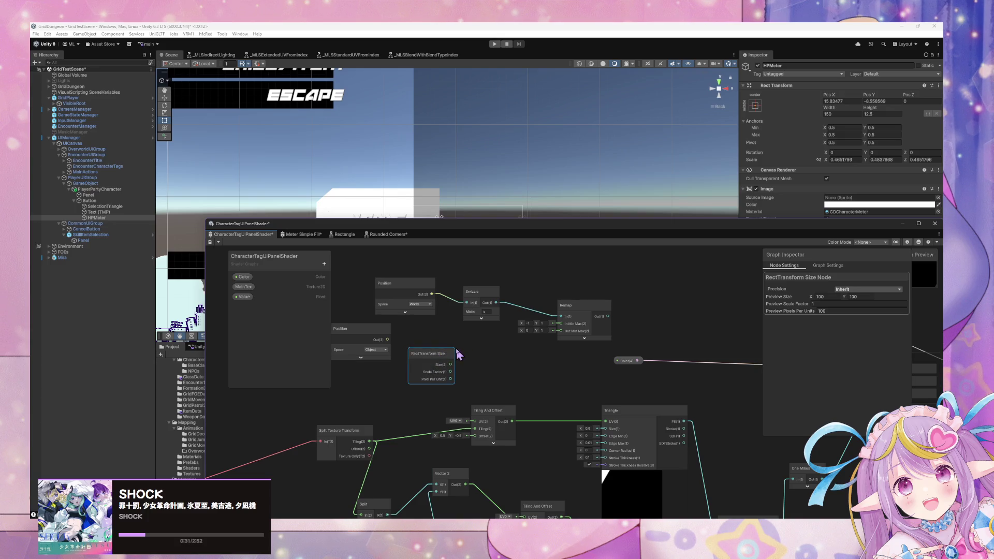
pyautogui.click(486, 301)
pyautogui.click(439, 356)
pyautogui.hotkey('ctrl', 'c')
pyautogui.hotkey('ctrl', 'v')
pyautogui.moveTo(490, 311)
pyautogui.mouseDown()
pyautogui.moveTo(497, 355)
pyautogui.moveTo(474, 375)
pyautogui.moveTo(400, 361)
pyautogui.moveTo(376, 321)
pyautogui.mouseUp()
pyautogui.press('Delete')
pyautogui.click(487, 303)
pyautogui.hotkey('ctrl', 'd')
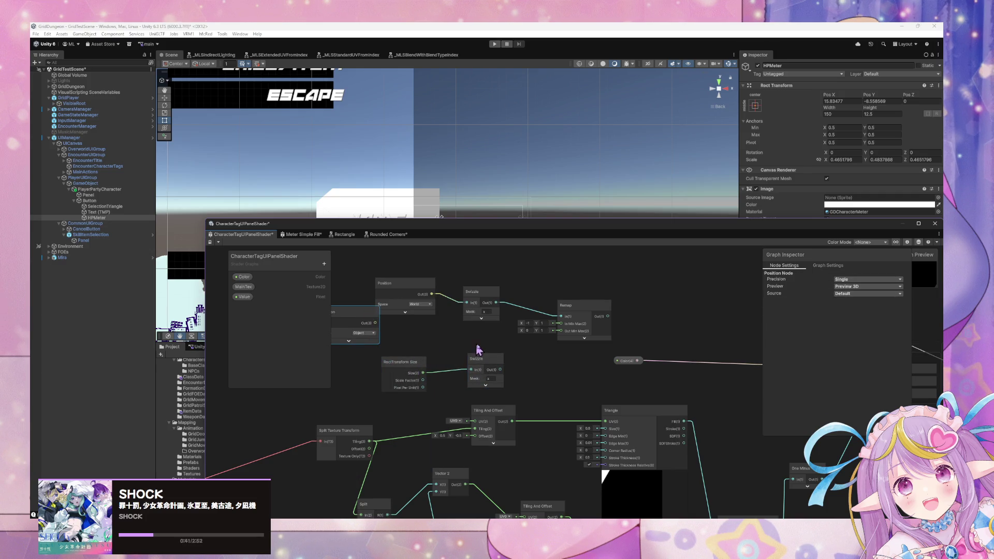
pyautogui.moveTo(483, 362); pyautogui.dragTo(475, 365)
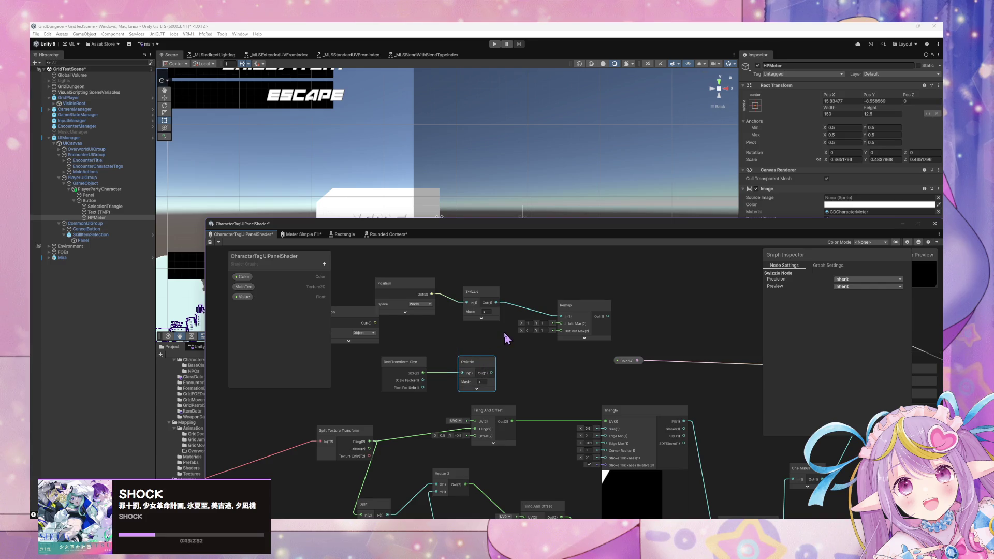
pyautogui.moveTo(394, 283); pyautogui.dragTo(388, 290)
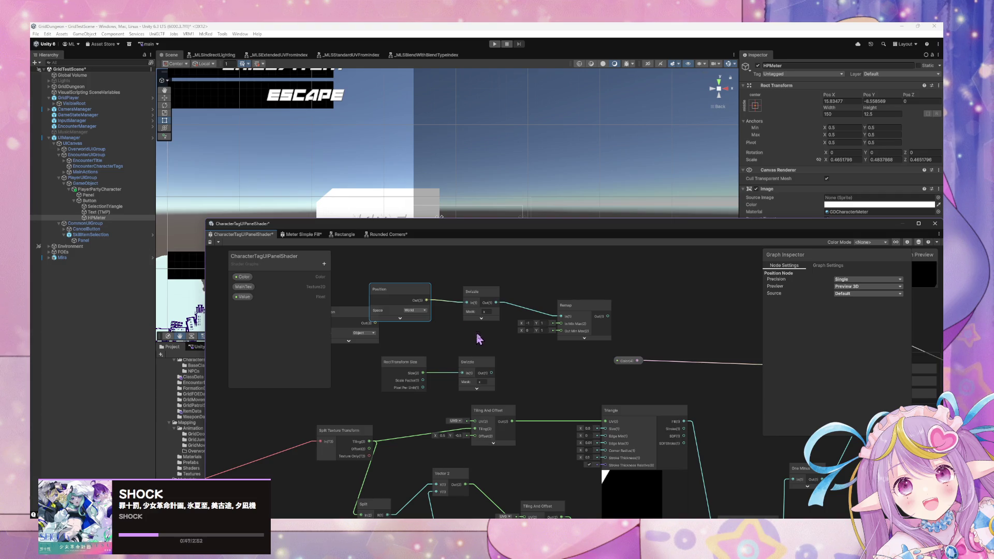
# - Connect the RectTransform Size swizzle to Remap In(1) and line the nodes up in a row
pyautogui.moveTo(492, 374)
pyautogui.mouseDown()
pyautogui.moveTo(562, 316)
pyautogui.moveTo(571, 355)
pyautogui.moveTo(560, 375)
pyautogui.moveTo(391, 365)
pyautogui.mouseUp()
pyautogui.moveTo(475, 374); pyautogui.dragTo(475, 347)
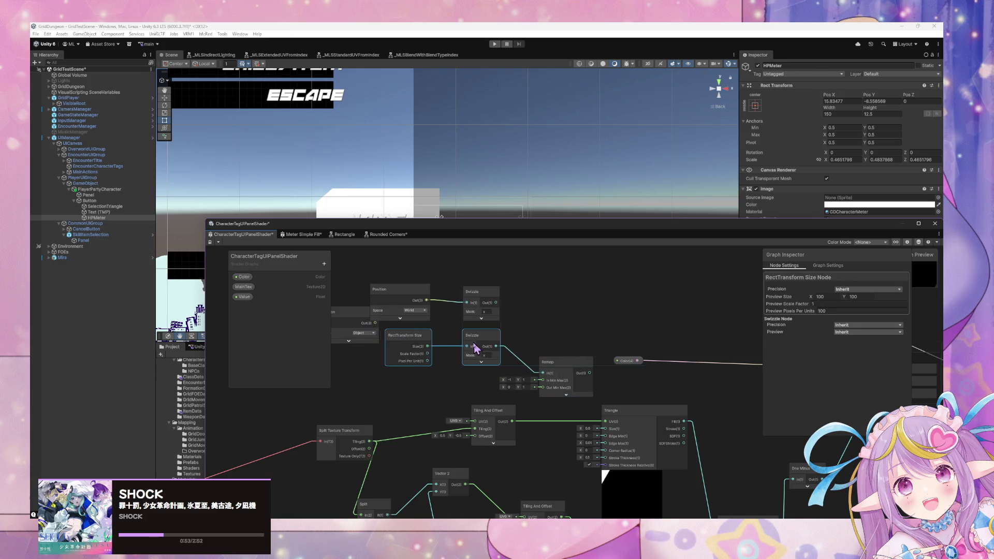
pyautogui.moveTo(579, 366); pyautogui.dragTo(599, 297)
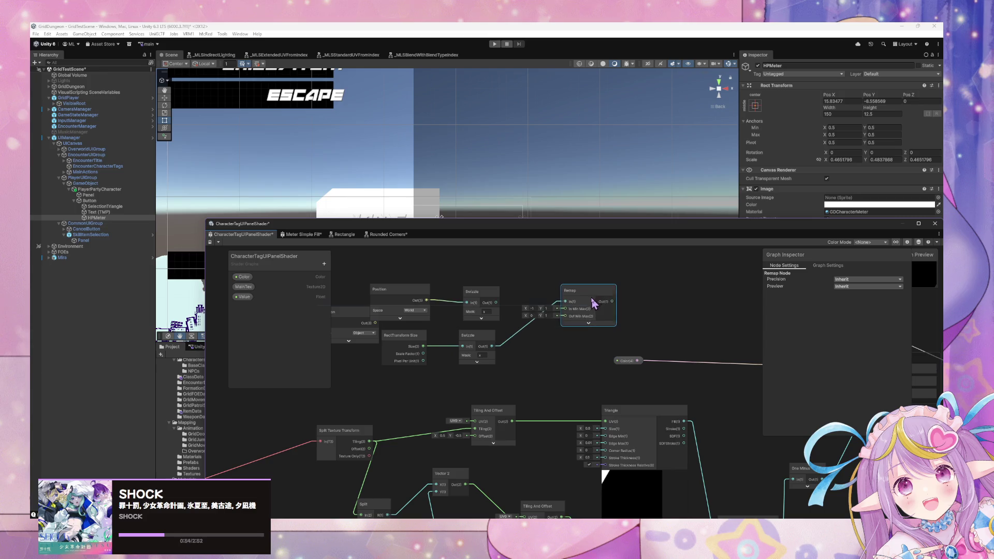
pyautogui.click(528, 330)
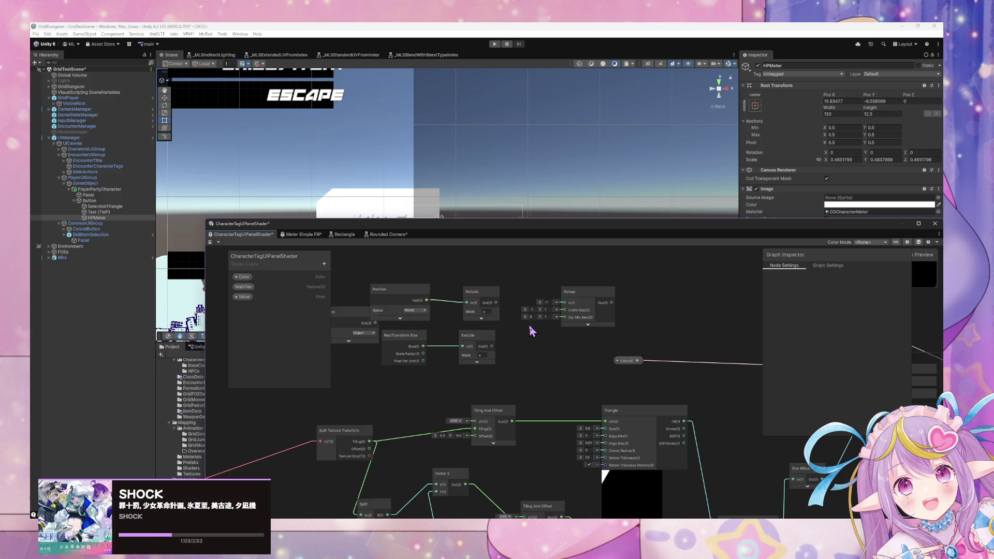
# - Add a Vector 2 node next to the Remap node
pyautogui.rightClick(527, 327)
pyautogui.click(551, 328)
pyautogui.write('vector')
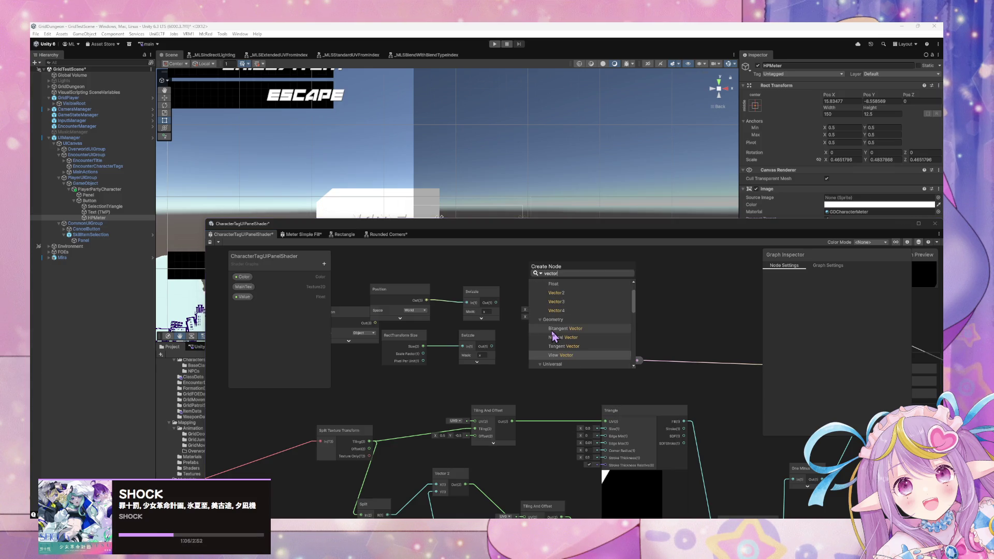
pyautogui.click(557, 293)
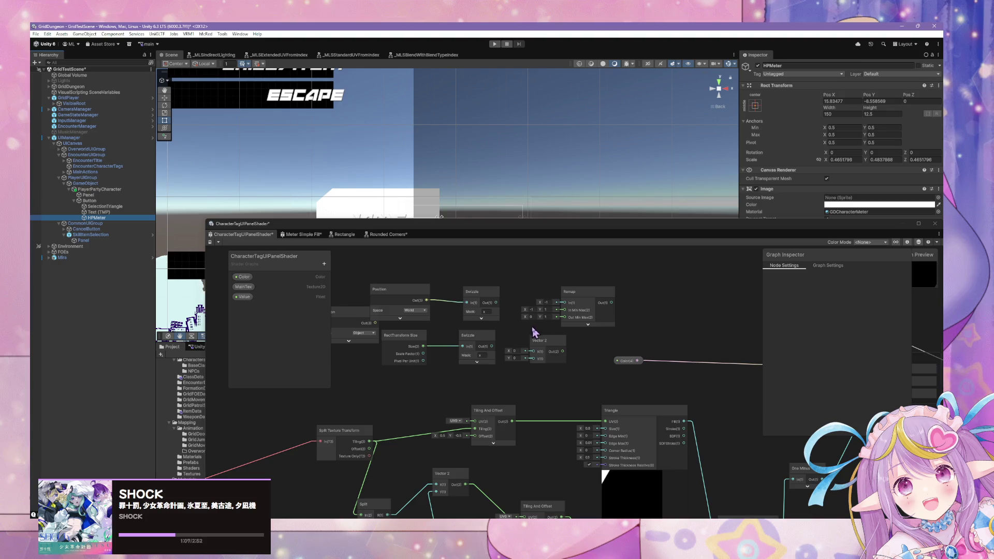
pyautogui.moveTo(536, 340); pyautogui.dragTo(523, 324)
pyautogui.moveTo(570, 292); pyautogui.dragTo(596, 288)
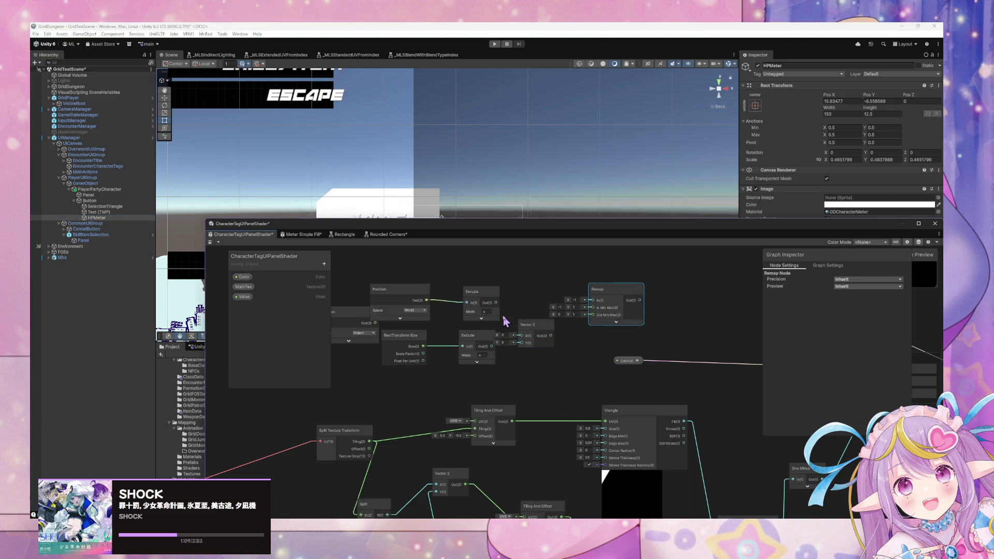
# - Route the position Swizzle output to a new redirect point on the wire and save
pyautogui.moveTo(496, 302)
pyautogui.mouseDown()
pyautogui.moveTo(590, 304)
pyautogui.moveTo(704, 340)
pyautogui.moveTo(866, 343)
pyautogui.moveTo(710, 366)
pyautogui.mouseUp()
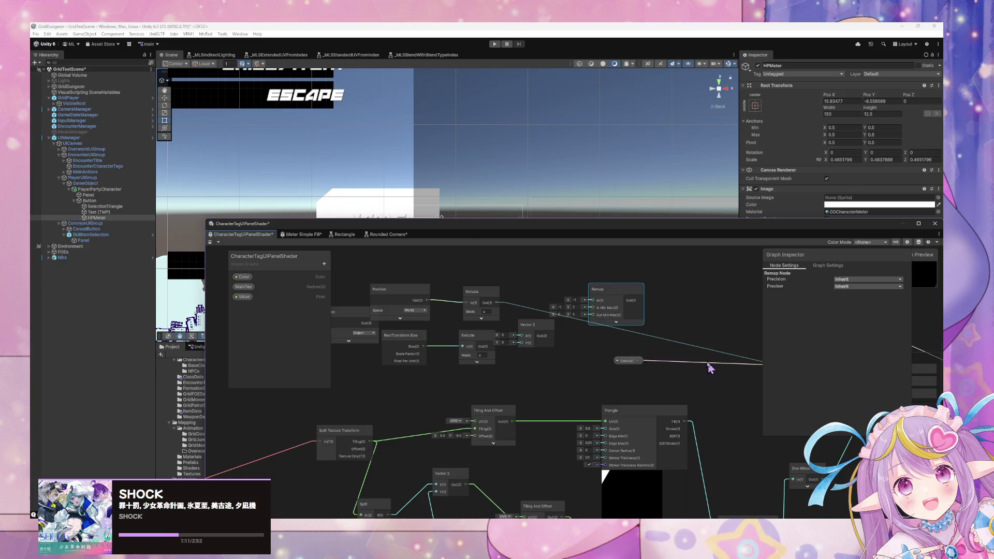
pyautogui.click(666, 367)
pyautogui.doubleClick(663, 361)
pyautogui.moveTo(496, 302)
pyautogui.mouseDown()
pyautogui.moveTo(628, 361)
pyautogui.moveTo(663, 360)
pyautogui.mouseUp()
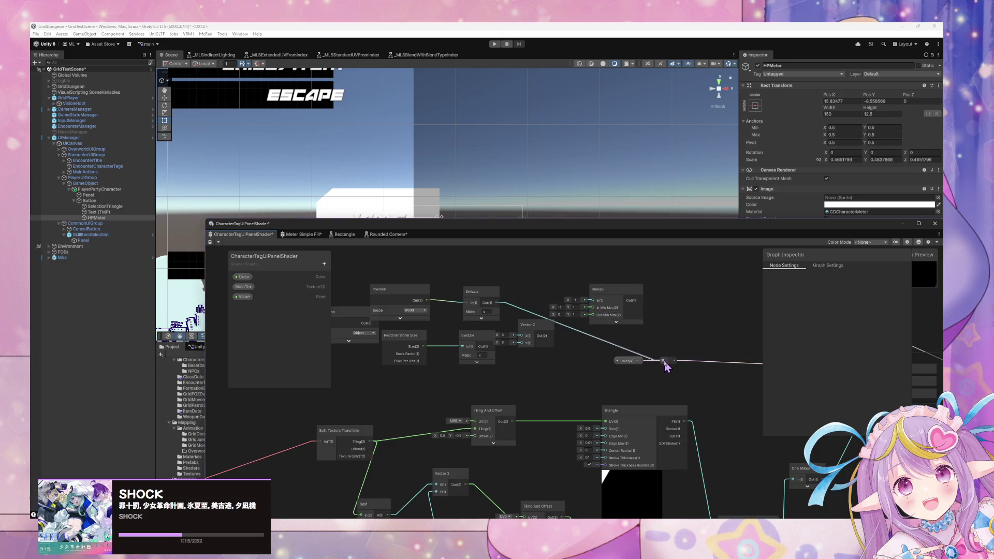
pyautogui.click(210, 242)
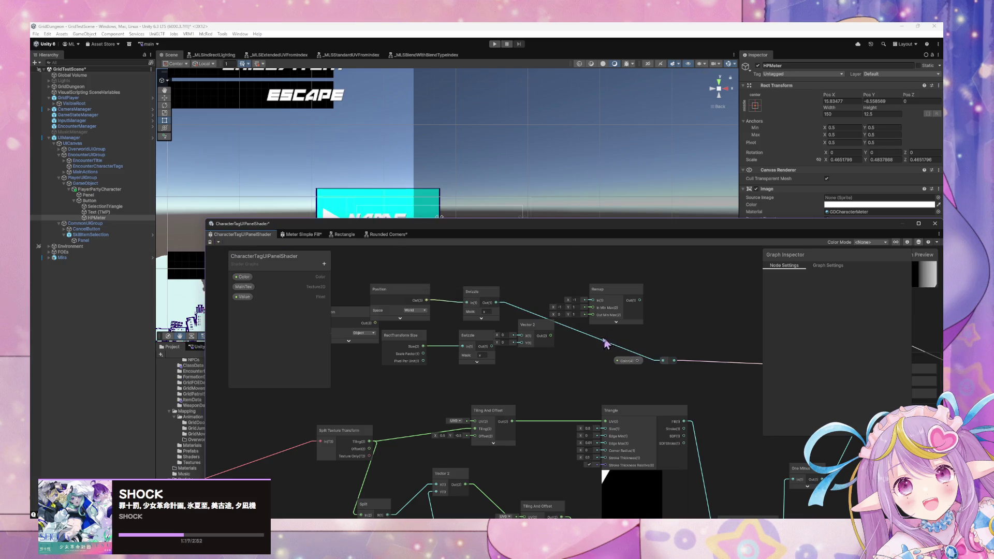
pyautogui.moveTo(477, 247)
pyautogui.mouseDown()
pyautogui.moveTo(438, 373)
pyautogui.moveTo(371, 229)
pyautogui.moveTo(552, 310)
pyautogui.moveTo(471, 311)
pyautogui.moveTo(472, 337)
pyautogui.mouseUp()
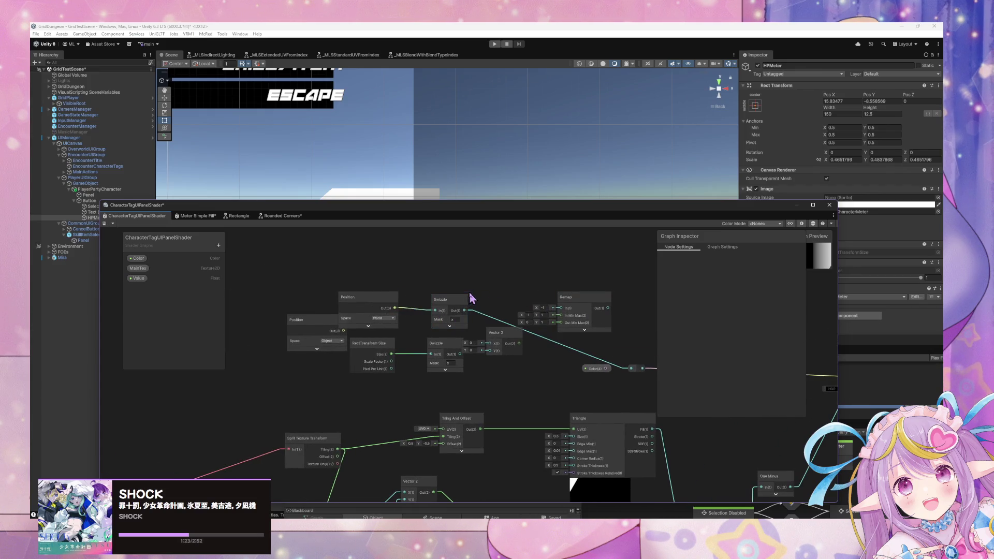
# - Switch to the Meter Simple Fill graph and pan to the Canvas Color node
pyautogui.click(200, 217)
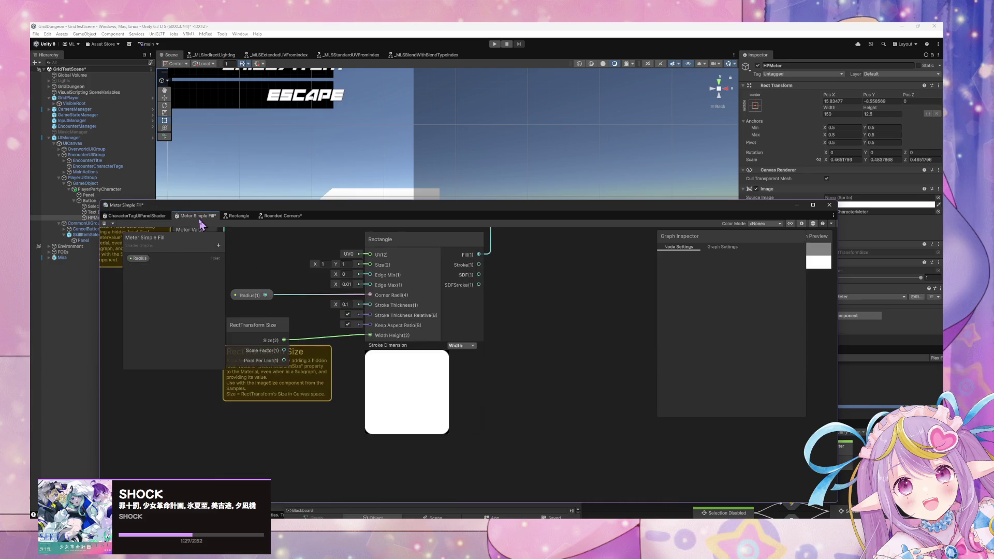
pyautogui.moveTo(200, 223)
pyautogui.mouseDown()
pyautogui.moveTo(508, 288)
pyautogui.moveTo(428, 359)
pyautogui.moveTo(462, 325)
pyautogui.moveTo(444, 309)
pyautogui.moveTo(258, 297)
pyautogui.mouseUp()
pyautogui.moveTo(486, 321)
pyautogui.mouseDown()
pyautogui.moveTo(369, 338)
pyautogui.moveTo(430, 341)
pyautogui.mouseUp()
pyautogui.moveTo(518, 321)
pyautogui.mouseDown()
pyautogui.moveTo(442, 351)
pyautogui.moveTo(593, 387)
pyautogui.mouseUp()
pyautogui.moveTo(466, 333)
pyautogui.mouseDown()
pyautogui.moveTo(507, 298)
pyautogui.moveTo(432, 443)
pyautogui.mouseUp()
# - Select the Canvas Color node to view its settings and open its subgraph
pyautogui.click(398, 319)
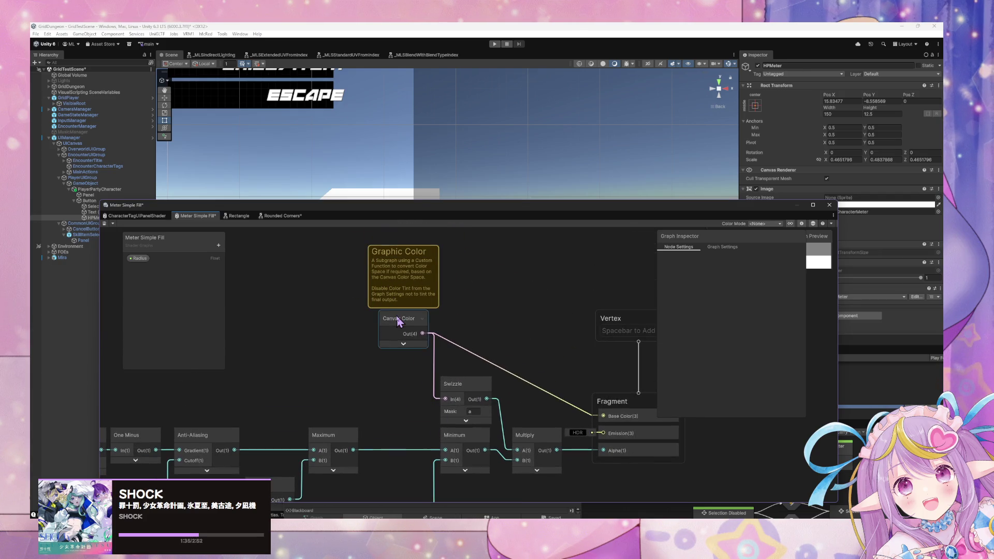
pyautogui.click(399, 321)
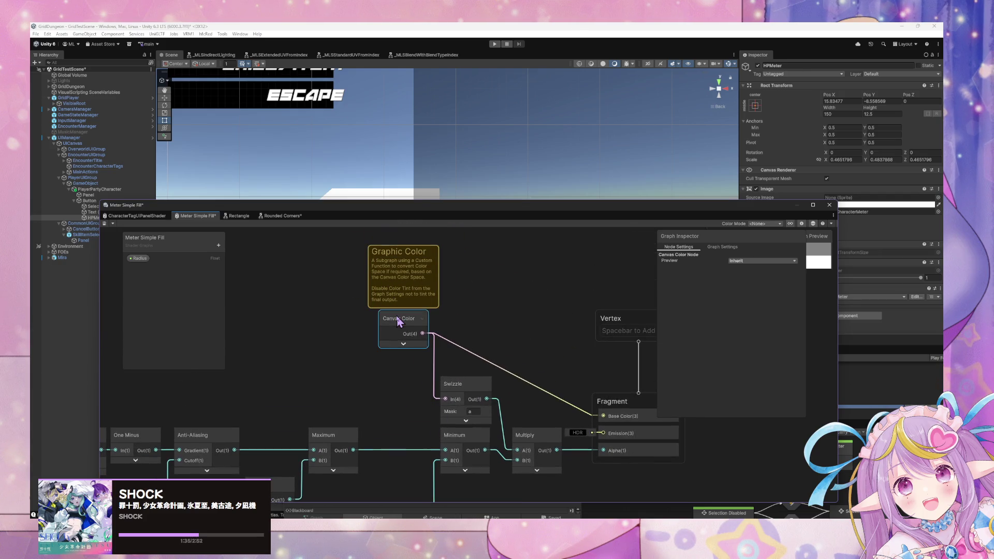
pyautogui.click(404, 343)
pyautogui.click(424, 354)
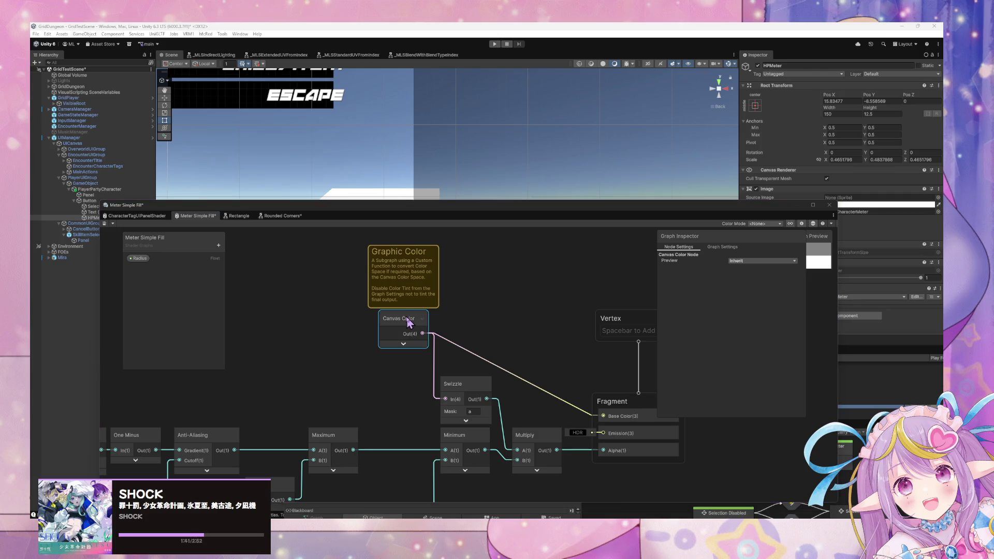
pyautogui.doubleClick(399, 323)
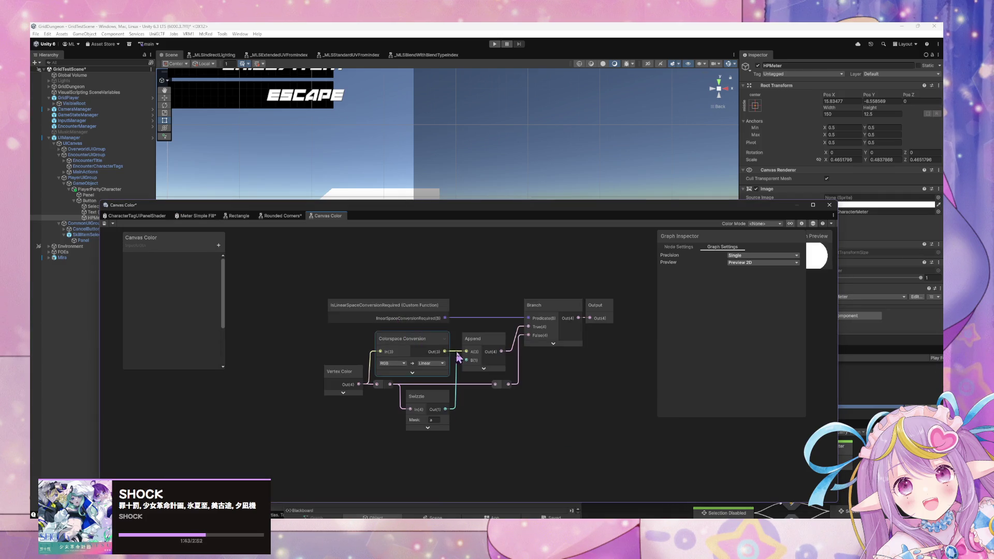
pyautogui.scroll(2, 419, 325)
pyautogui.scroll(-1, 420, 324)
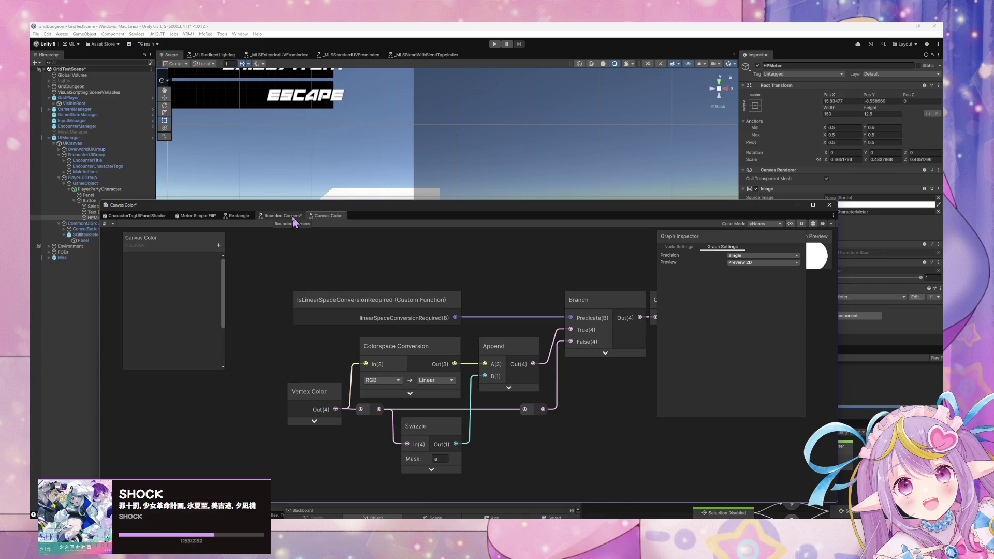
pyautogui.click(350, 306)
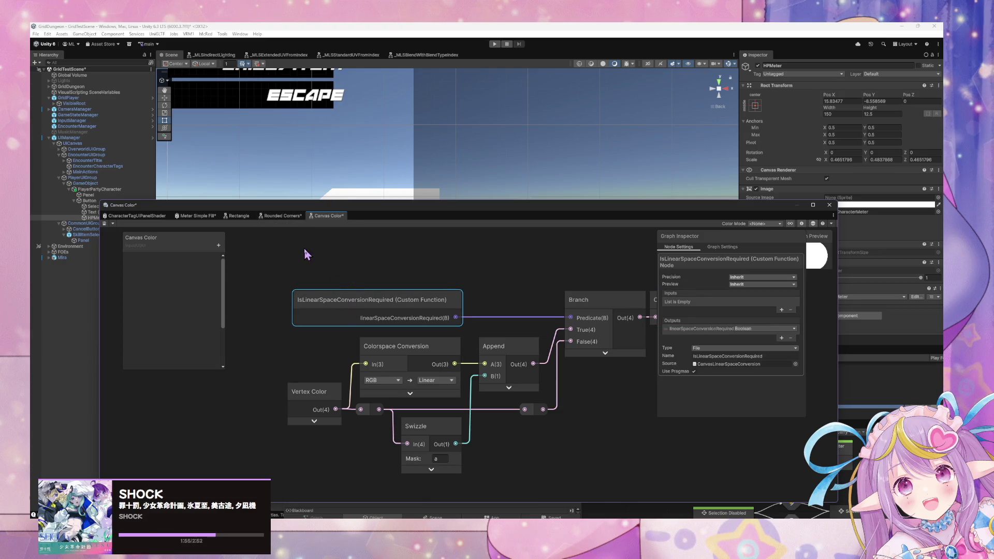
pyautogui.click(197, 215)
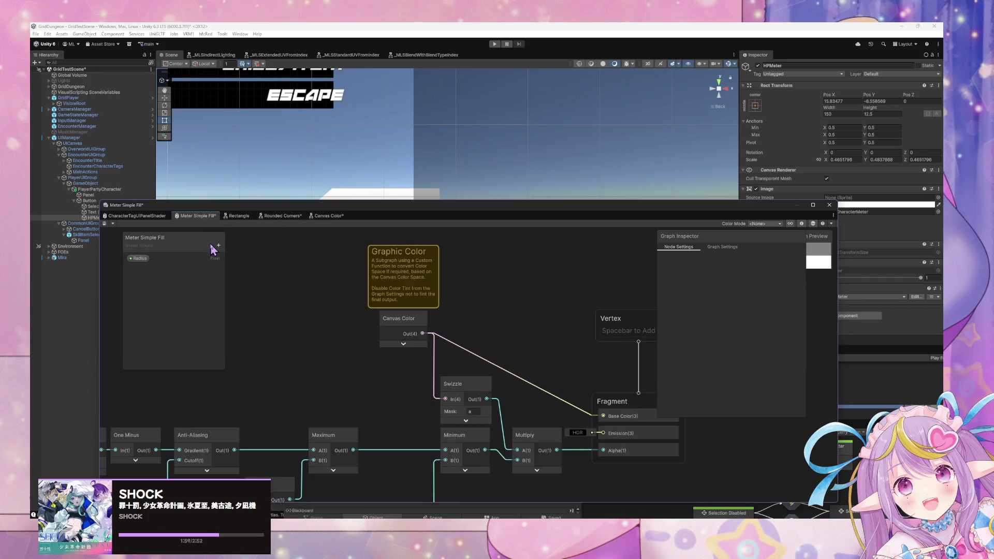
pyautogui.scroll(-3, 263, 290)
pyautogui.scroll(3, 266, 287)
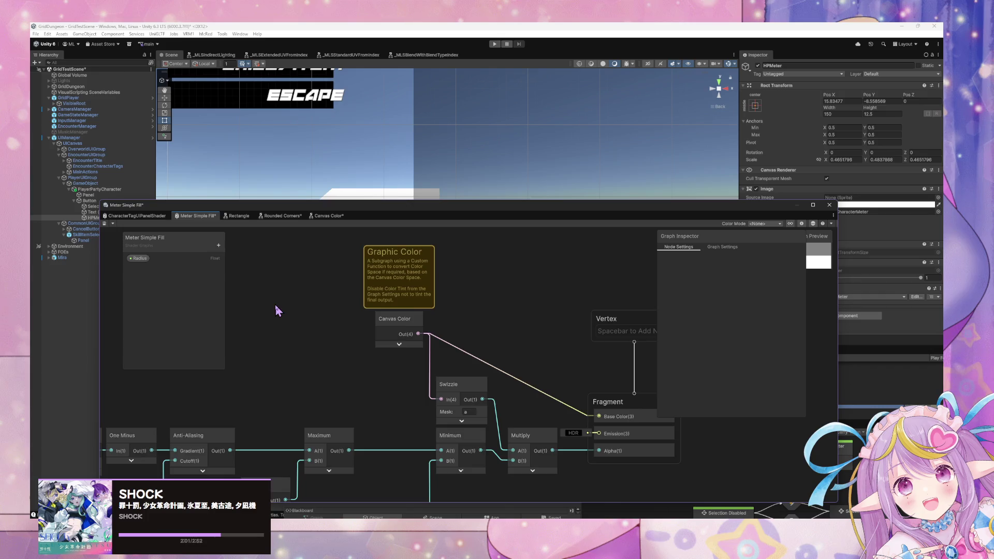
pyautogui.moveTo(278, 309)
pyautogui.mouseDown()
pyautogui.moveTo(347, 308)
pyautogui.moveTo(427, 278)
pyautogui.moveTo(355, 249)
pyautogui.mouseUp()
pyautogui.scroll(-3, 353, 245)
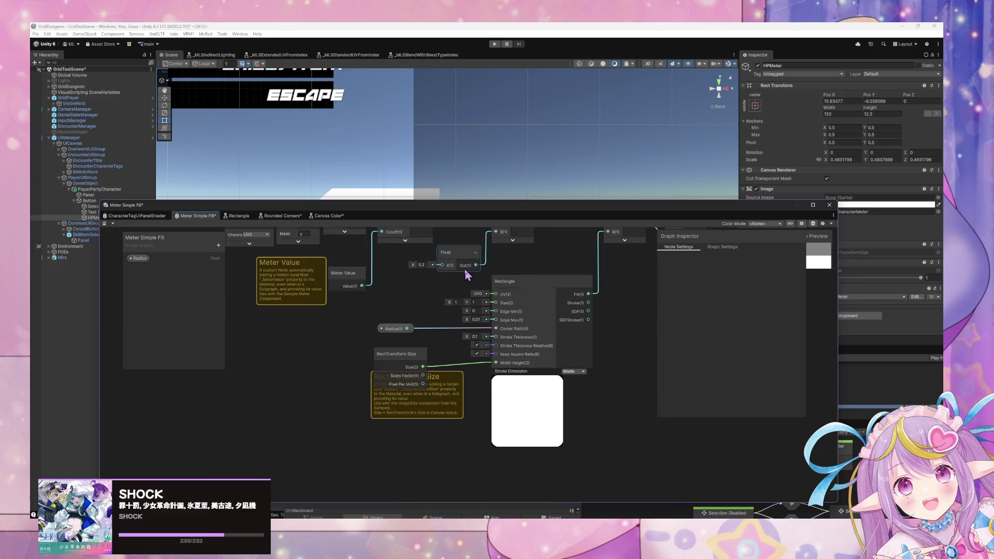
pyautogui.moveTo(464, 274)
pyautogui.mouseDown()
pyautogui.moveTo(360, 332)
pyautogui.moveTo(317, 377)
pyautogui.moveTo(381, 382)
pyautogui.mouseUp()
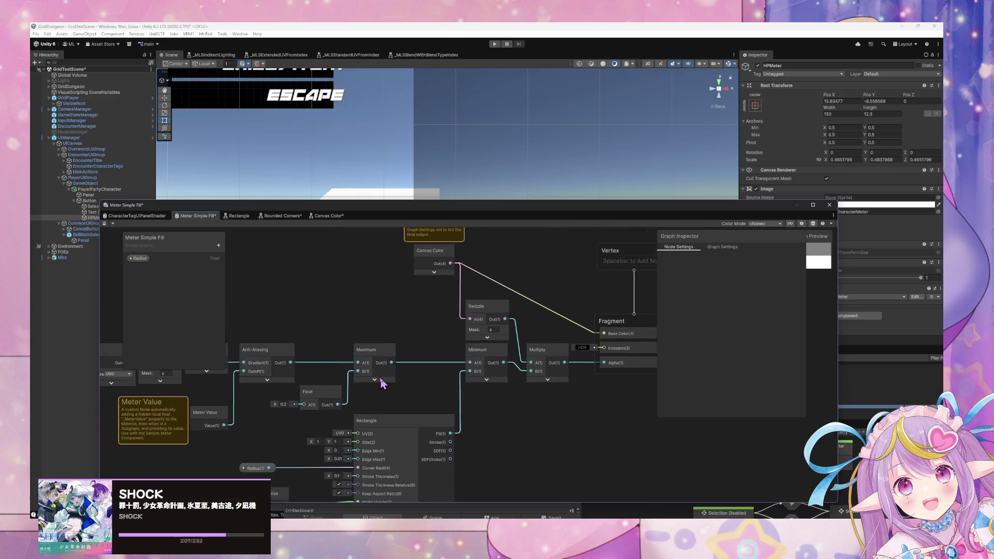
pyautogui.click(375, 373)
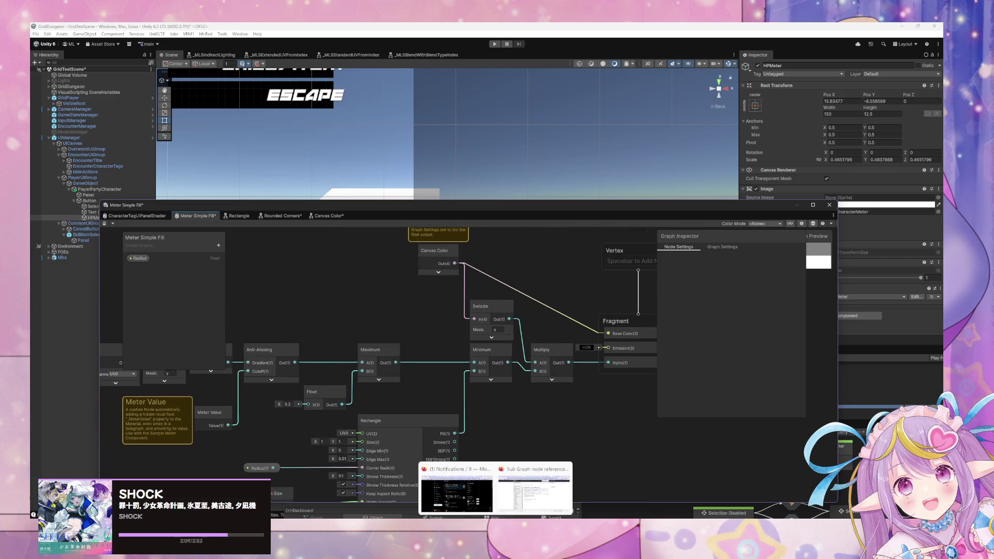
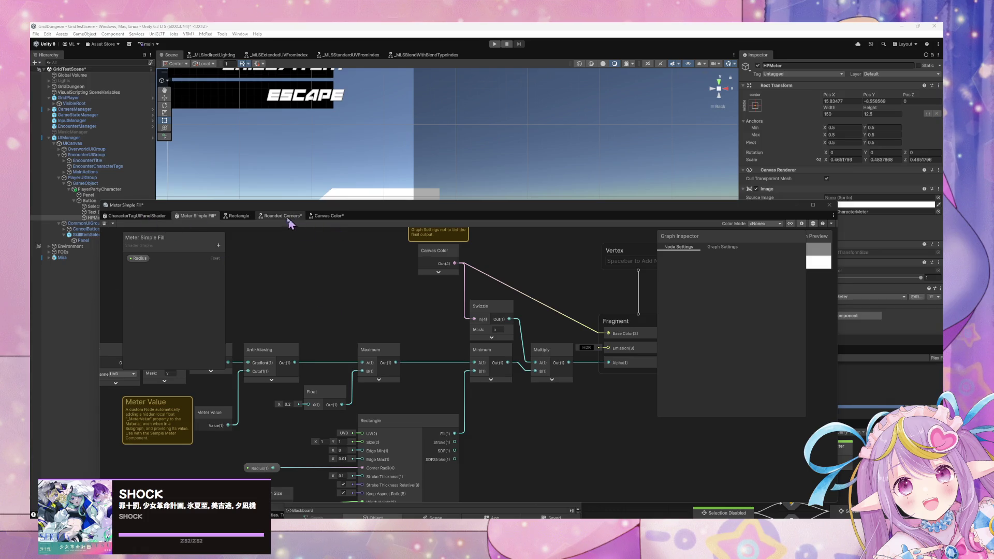
# - Switch the CharacterTagUIPanelShader Position node to View space, then move the graph aside and select PlayerPartyCharacter
pyautogui.click(140, 217)
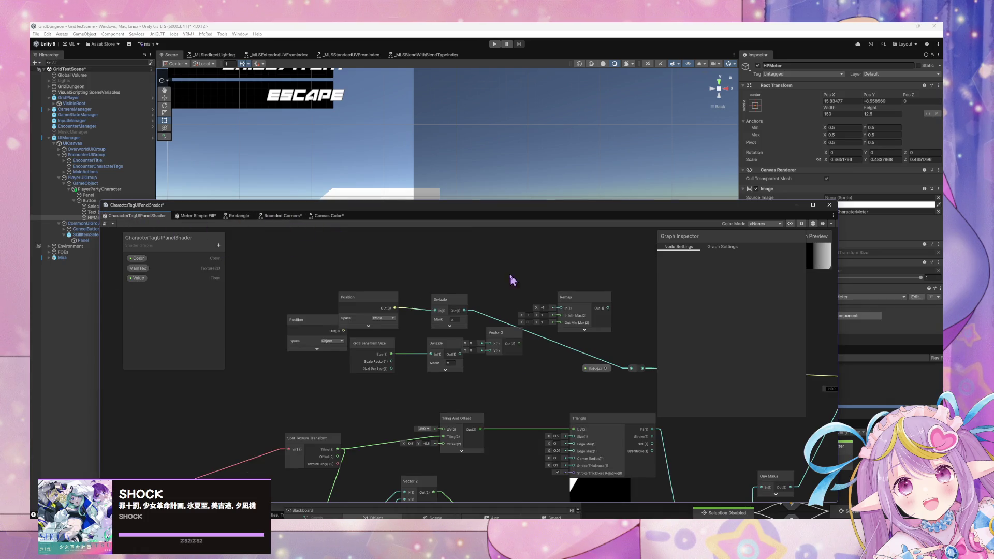
pyautogui.moveTo(512, 280); pyautogui.dragTo(468, 317)
pyautogui.click(344, 366)
pyautogui.click(348, 359)
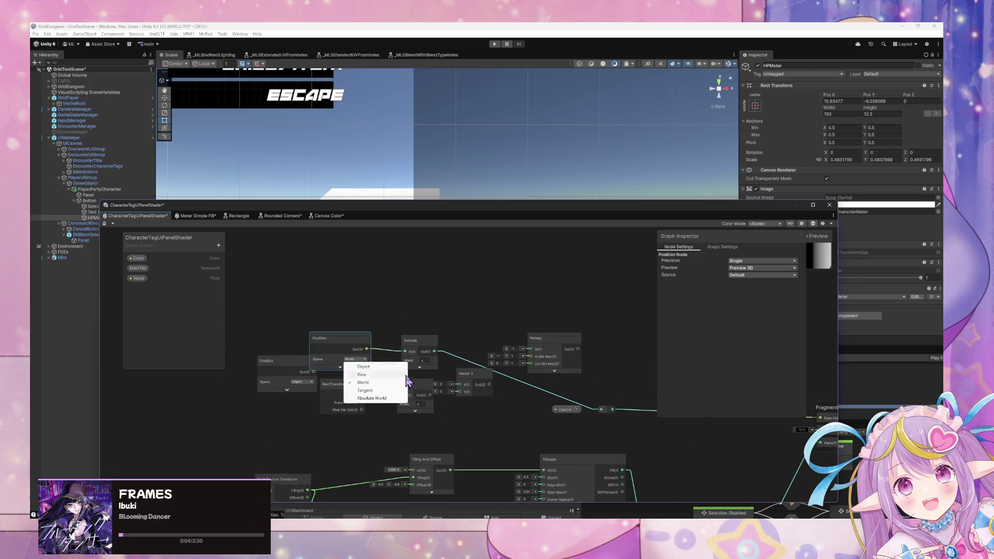
pyautogui.click(392, 373)
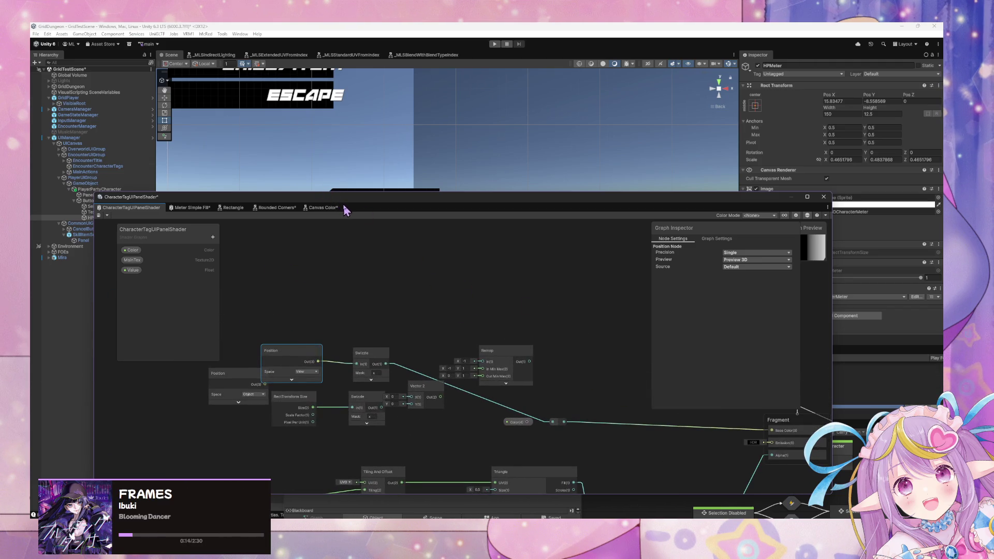
pyautogui.moveTo(345, 210); pyautogui.dragTo(529, 340)
pyautogui.click(99, 191)
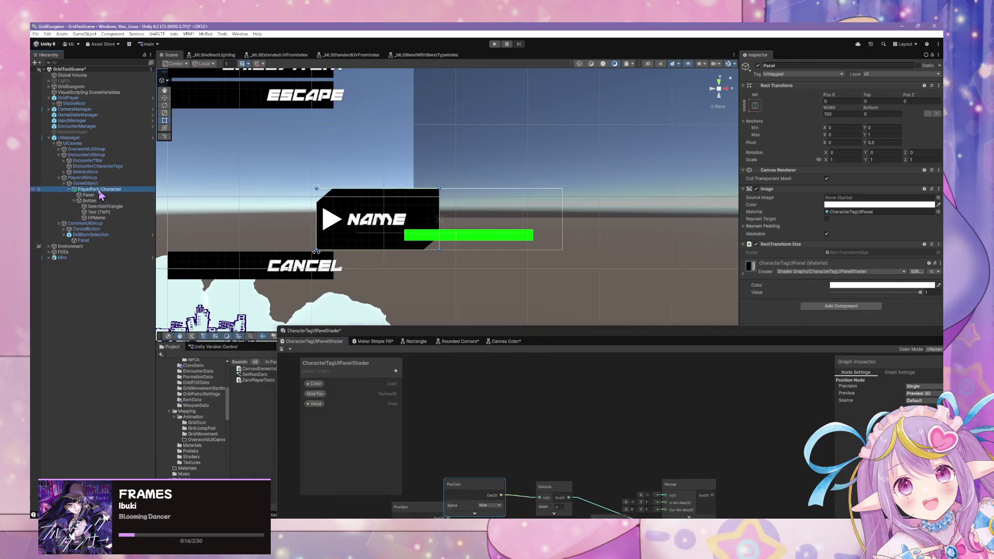
# - Test-move the NAME tag panel along X and Y with the move tool
pyautogui.press('w')
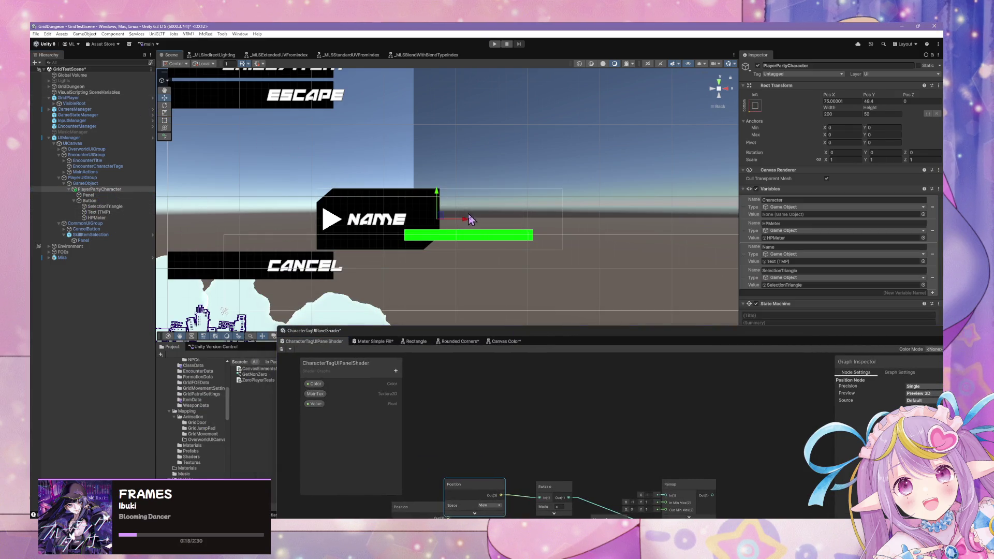
pyautogui.moveTo(470, 220)
pyautogui.mouseDown()
pyautogui.moveTo(434, 223)
pyautogui.moveTo(680, 214)
pyautogui.moveTo(225, 209)
pyautogui.moveTo(532, 222)
pyautogui.moveTo(430, 226)
pyautogui.moveTo(477, 226)
pyautogui.mouseUp()
pyautogui.scroll(-5, 496, 216)
pyautogui.scroll(-1, 495, 214)
pyautogui.click(839, 101)
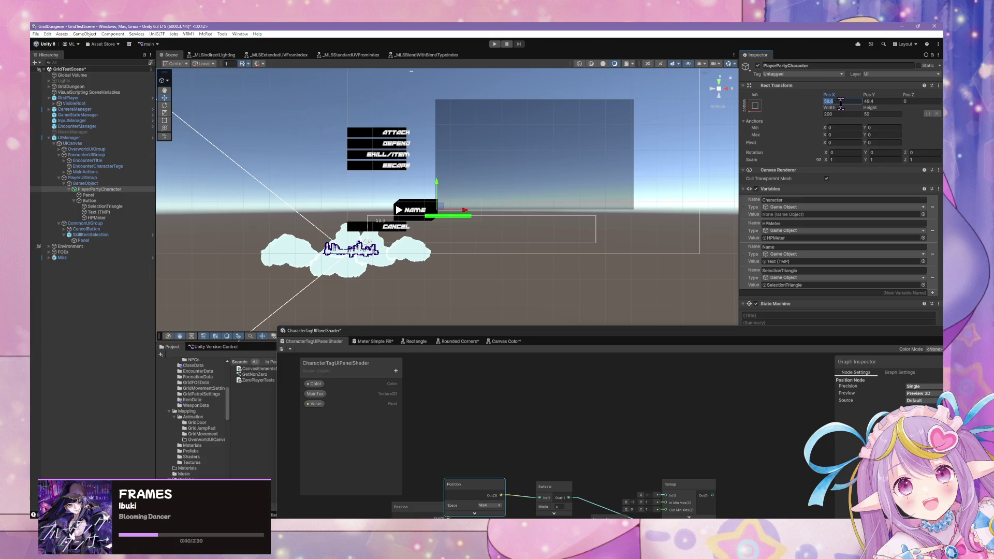
pyautogui.moveTo(444, 182)
pyautogui.mouseDown()
pyautogui.moveTo(445, 75)
pyautogui.moveTo(488, 147)
pyautogui.moveTo(506, 215)
pyautogui.moveTo(512, 176)
pyautogui.mouseUp()
# - Undo the panel moves and bring the shader graph back over the scene
pyautogui.hotkey('ctrl', 'z')
pyautogui.hotkey('ctrl', 'z')
pyautogui.hotkey('ctrl', 'z')
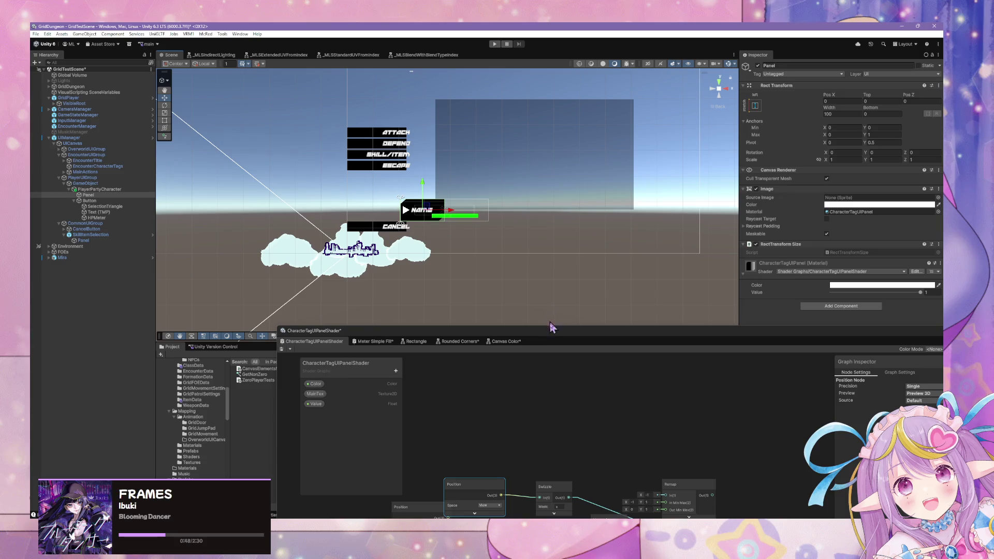
pyautogui.moveTo(551, 335); pyautogui.dragTo(537, 201)
pyautogui.scroll(3, 709, 324)
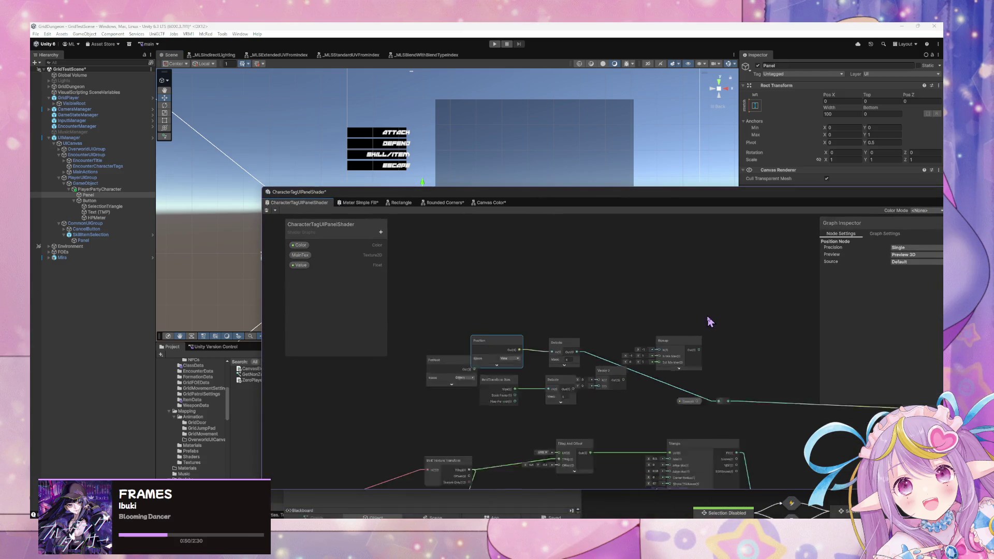
# - Set the Position node back to World space, test-drag the Panel, and undo the move
pyautogui.click(436, 369)
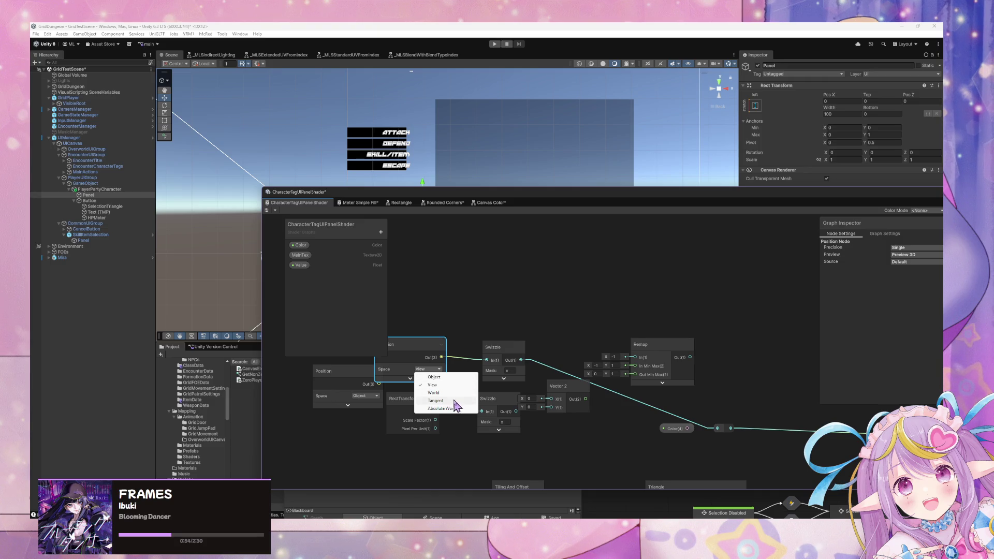
pyautogui.click(451, 394)
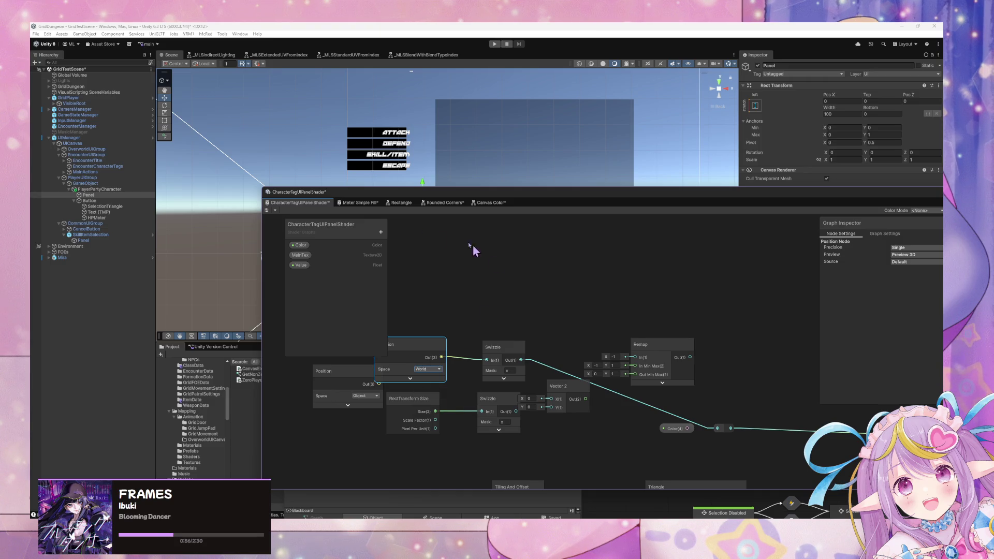
pyautogui.moveTo(496, 188); pyautogui.dragTo(496, 304)
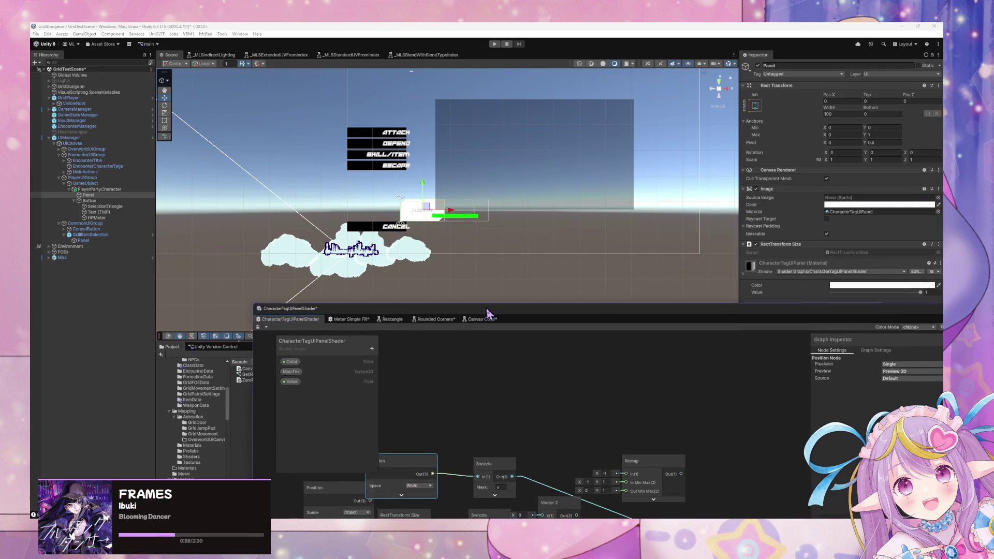
pyautogui.moveTo(485, 222)
pyautogui.mouseDown()
pyautogui.moveTo(702, 226)
pyautogui.moveTo(357, 225)
pyautogui.moveTo(469, 220)
pyautogui.mouseUp()
pyautogui.hotkey('ctrl', 'z')
pyautogui.hotkey('ctrl', 'z')
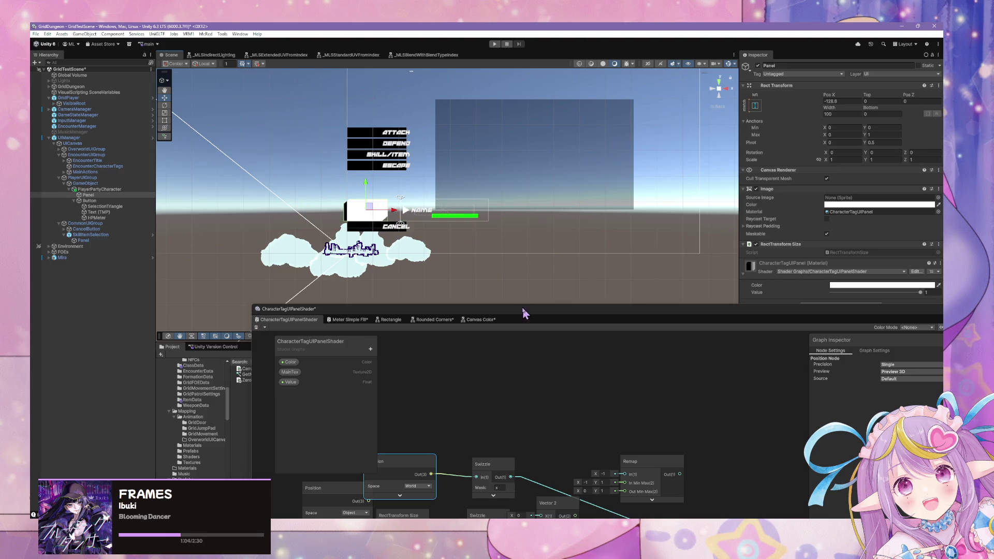
pyautogui.moveTo(530, 314); pyautogui.dragTo(548, 200)
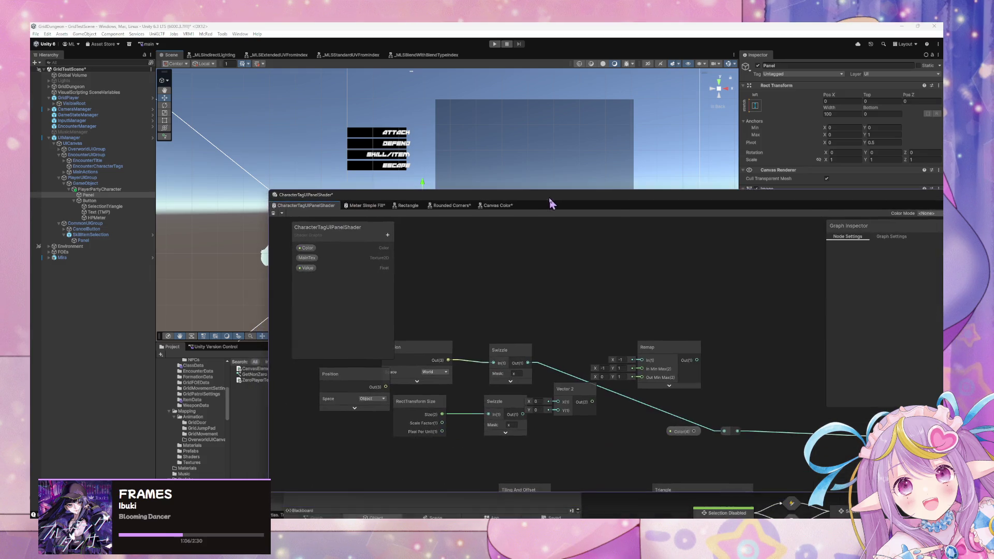
pyautogui.moveTo(556, 330)
pyautogui.mouseDown()
pyautogui.moveTo(642, 438)
pyautogui.moveTo(582, 335)
pyautogui.mouseUp()
# - Add a Saturate node fed by the Swizzle output, then save the graph
pyautogui.rightClick(574, 327)
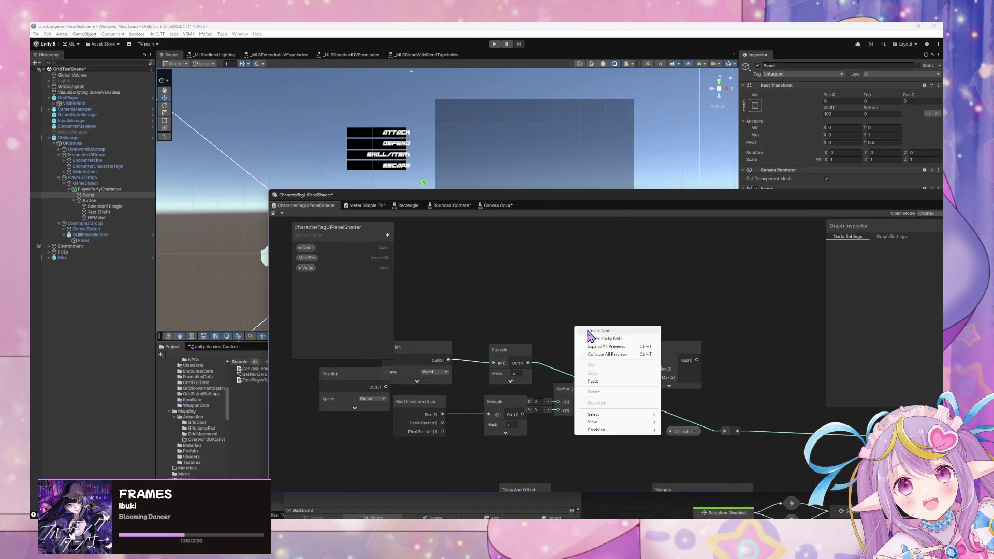
pyautogui.click(593, 334)
pyautogui.write('sat')
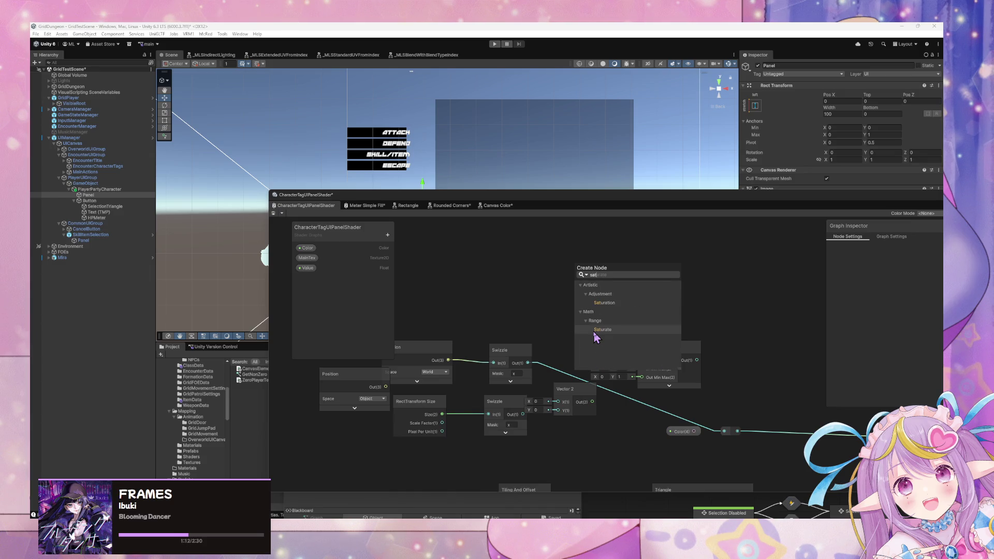
pyautogui.click(595, 337)
pyautogui.moveTo(527, 363)
pyautogui.mouseDown()
pyautogui.moveTo(589, 381)
pyautogui.moveTo(588, 357)
pyautogui.moveTo(724, 431)
pyautogui.mouseUp()
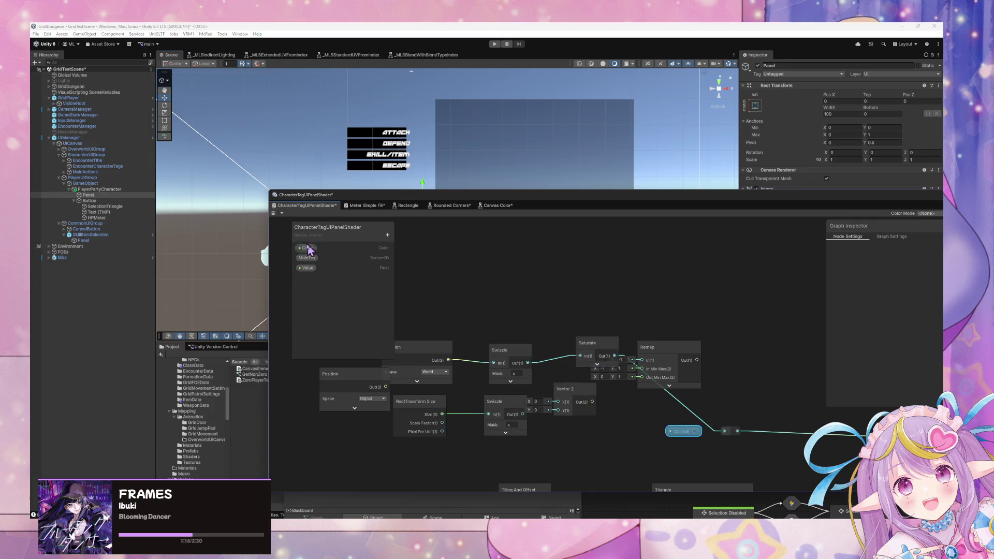
pyautogui.click(274, 213)
pyautogui.moveTo(451, 197); pyautogui.dragTo(482, 319)
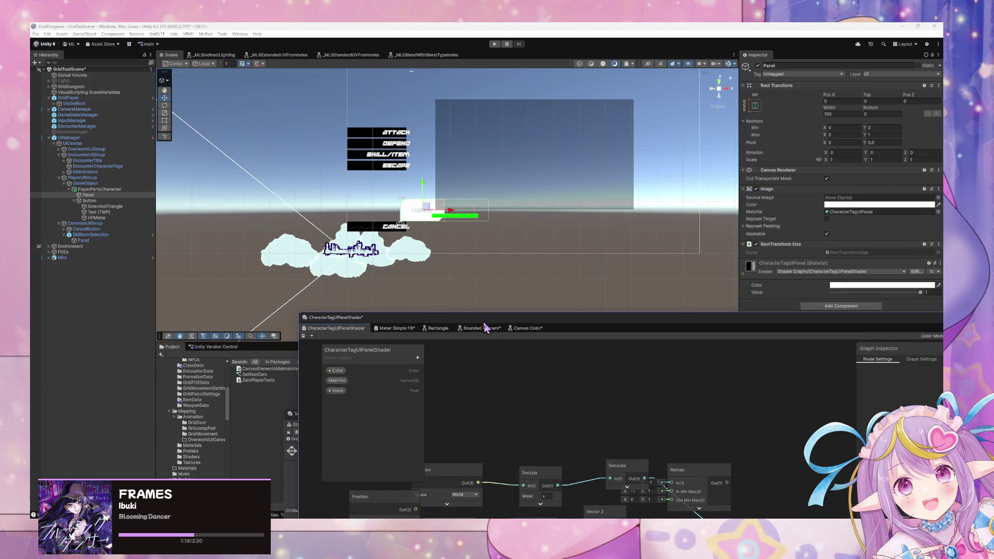
pyautogui.moveTo(454, 216)
pyautogui.mouseDown()
pyautogui.moveTo(373, 216)
pyautogui.moveTo(764, 208)
pyautogui.moveTo(352, 210)
pyautogui.moveTo(386, 209)
pyautogui.moveTo(386, 272)
pyautogui.moveTo(388, 28)
pyautogui.moveTo(415, 103)
pyautogui.mouseUp()
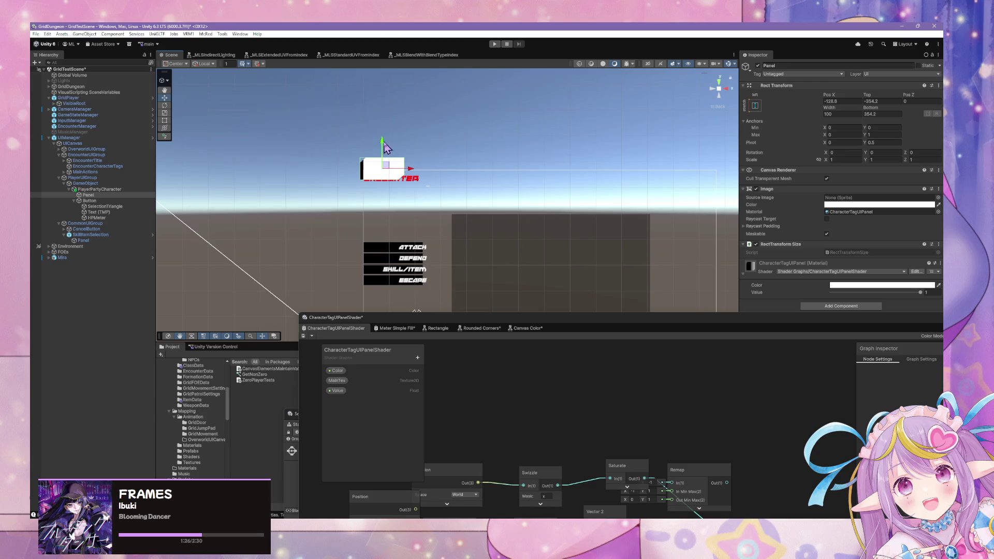
pyautogui.hotkey('ctrl', 'z')
pyautogui.hotkey('ctrl', 'z')
pyautogui.hotkey('ctrl', 'z')
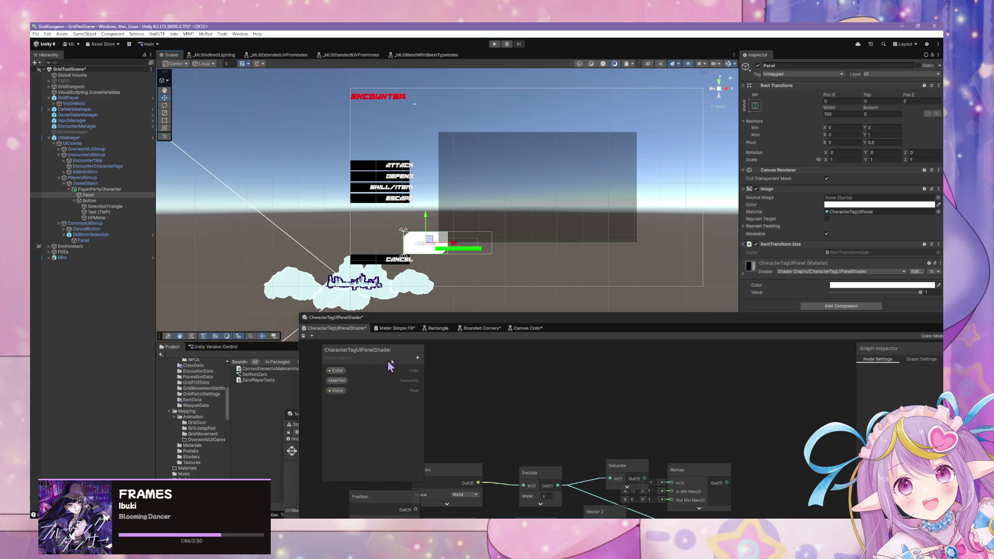
# - Add a Screen Position node to the CharacterTagUIPanelShader graph via 'screen po' search
pyautogui.moveTo(533, 317); pyautogui.dragTo(533, 170)
pyautogui.click(465, 348)
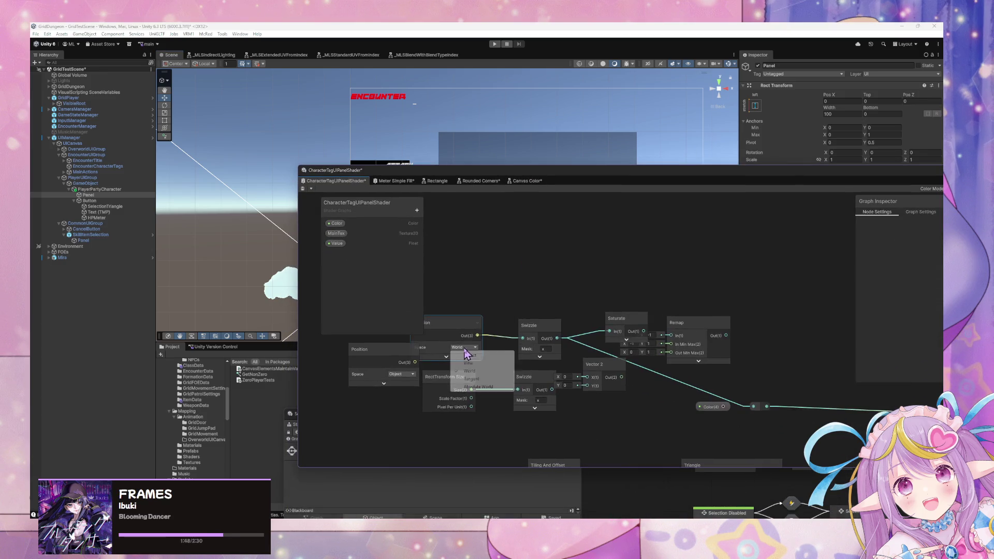
pyautogui.rightClick(512, 267)
pyautogui.click(530, 270)
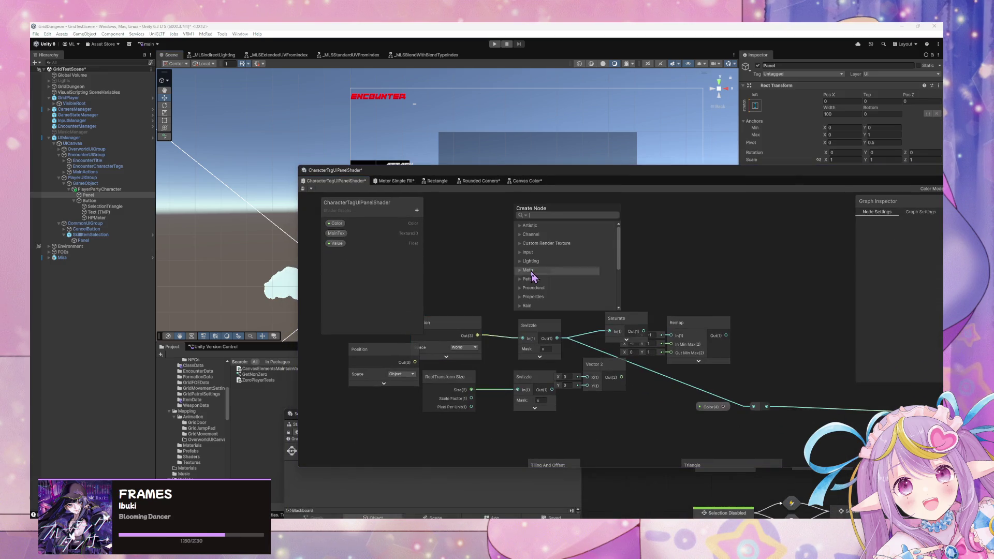
pyautogui.write('screen po')
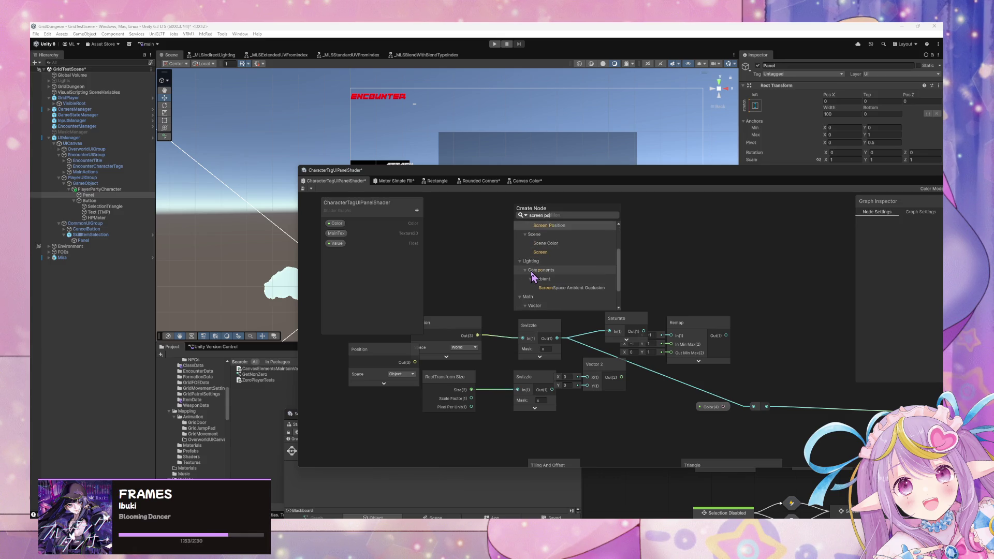
pyautogui.click(532, 274)
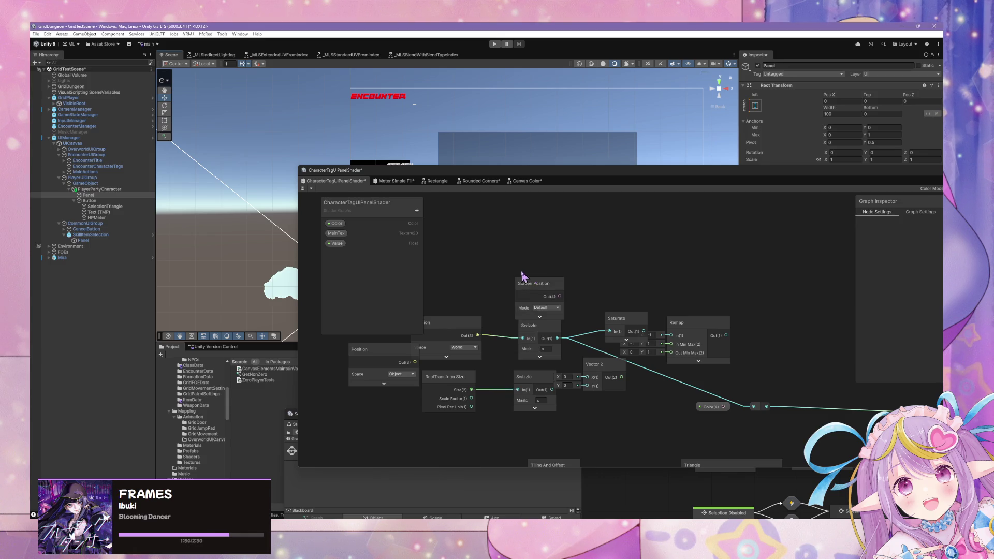
# - Wire Screen Position Out(4) into the Swizzle In(1) and test-drag the Panel
pyautogui.moveTo(503, 273); pyautogui.dragTo(523, 338)
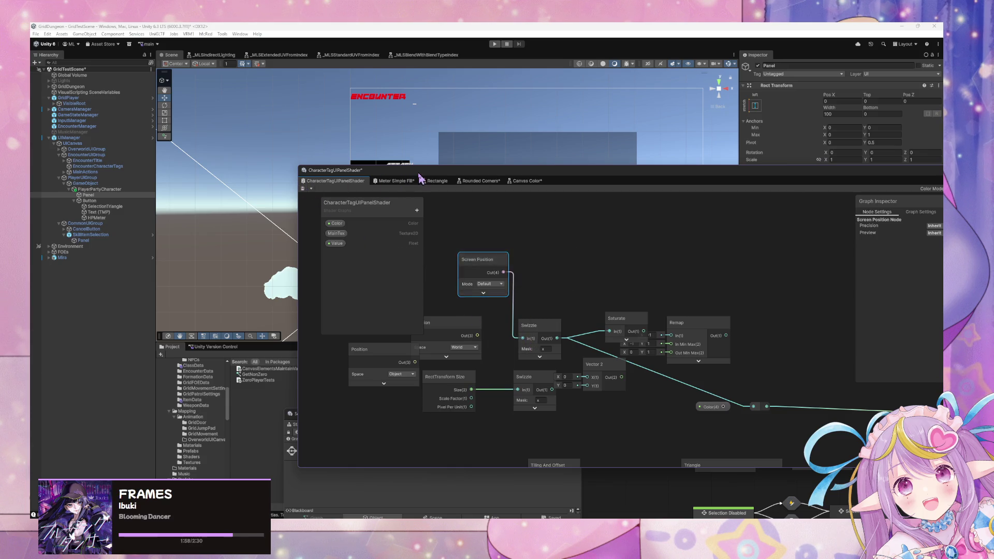
pyautogui.moveTo(421, 175); pyautogui.dragTo(393, 354)
pyautogui.moveTo(472, 245)
pyautogui.mouseDown()
pyautogui.moveTo(501, 246)
pyautogui.moveTo(394, 253)
pyautogui.moveTo(439, 264)
pyautogui.mouseUp()
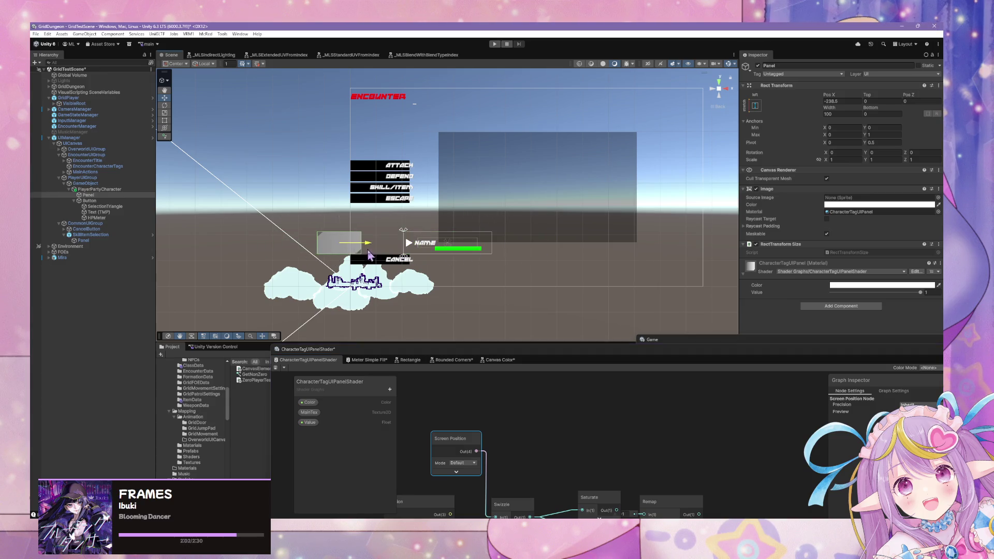
pyautogui.moveTo(584, 355)
pyautogui.mouseDown()
pyautogui.moveTo(493, 275)
pyautogui.moveTo(553, 312)
pyautogui.mouseUp()
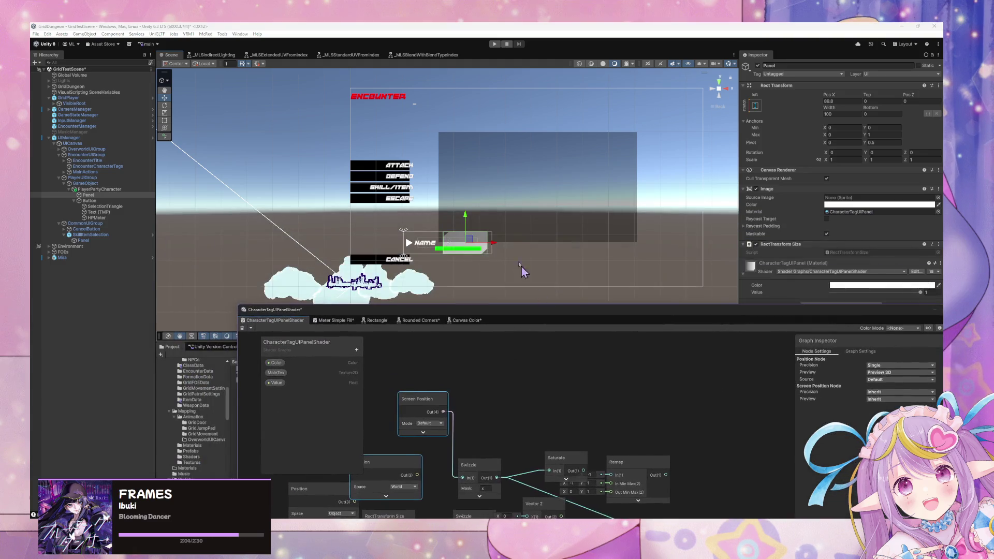
pyautogui.click(480, 247)
pyautogui.click(480, 247)
pyautogui.click(480, 247)
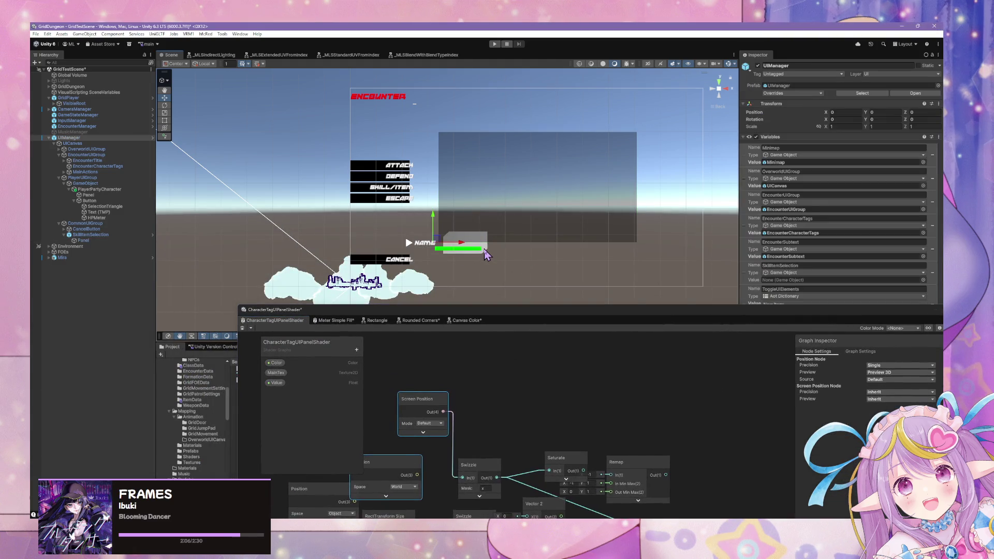
pyautogui.click(480, 247)
pyautogui.click(109, 235)
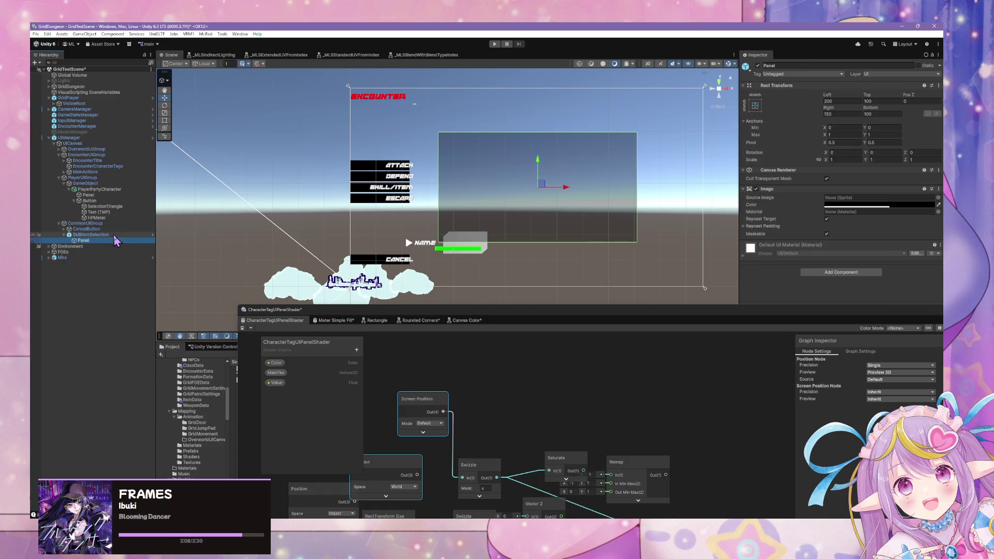
pyautogui.click(485, 248)
pyautogui.click(485, 249)
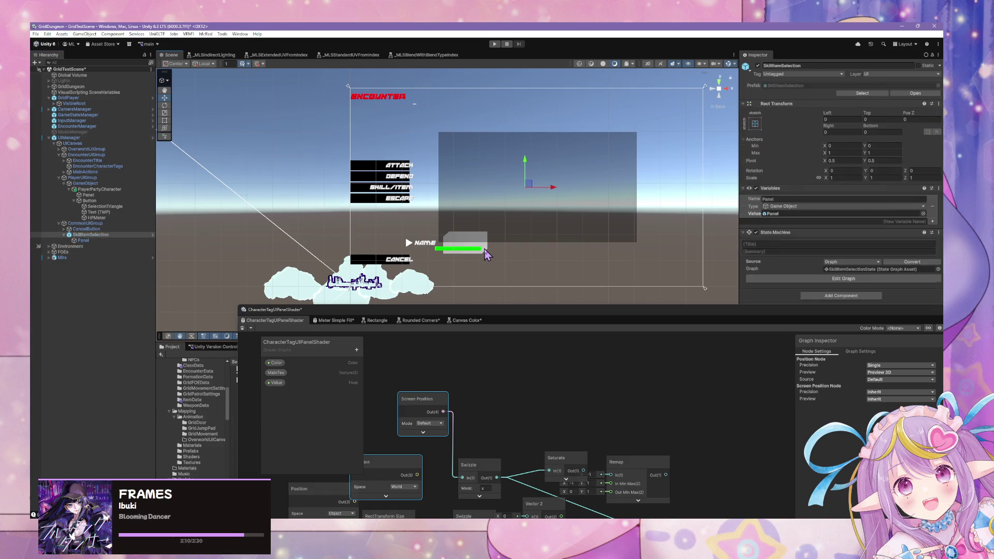
pyautogui.click(485, 250)
pyautogui.click(86, 241)
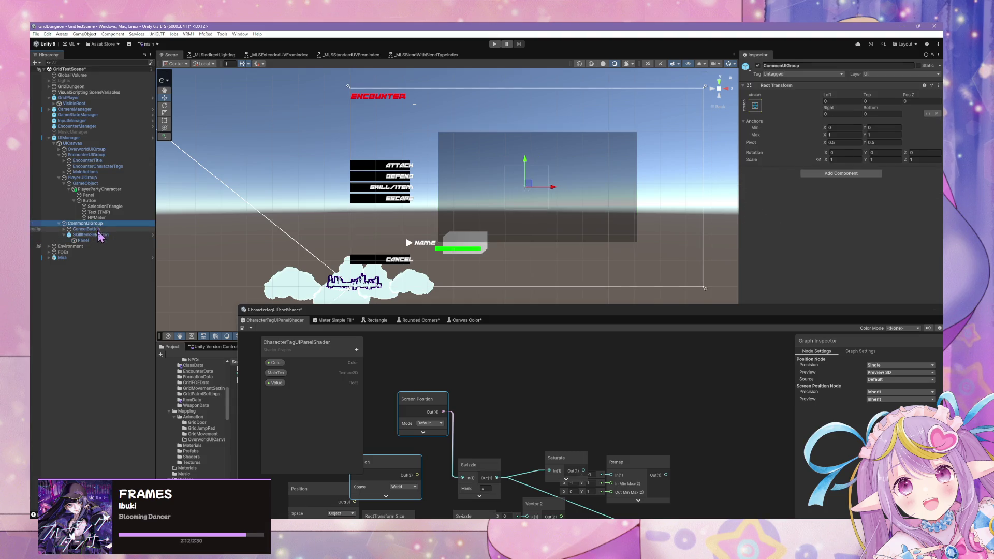
pyautogui.click(98, 235)
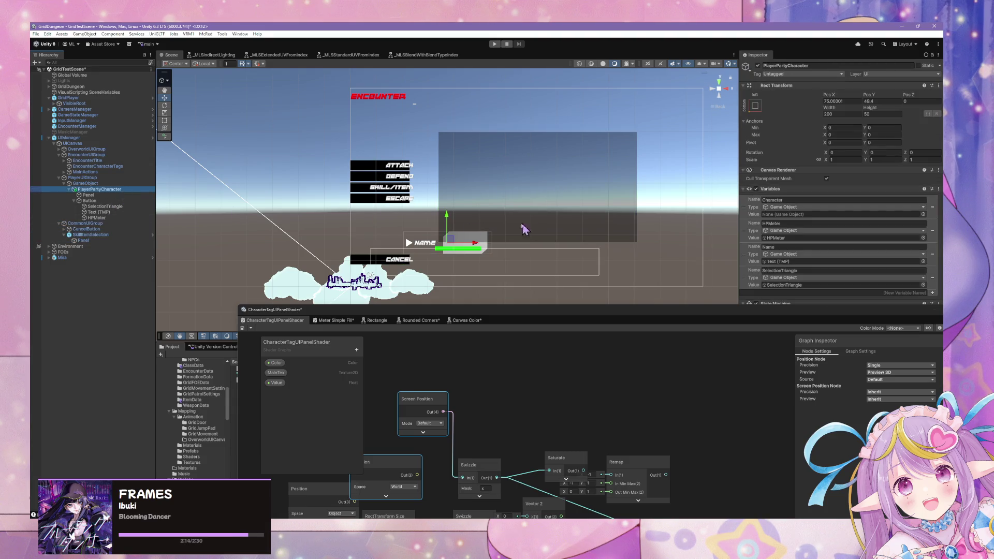
pyautogui.moveTo(477, 248); pyautogui.dragTo(465, 262)
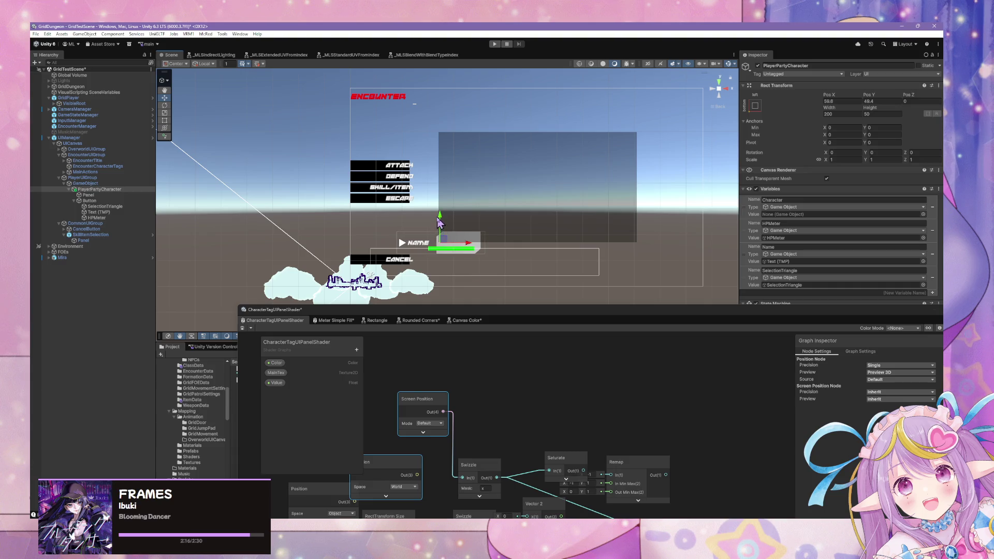
pyautogui.moveTo(439, 222)
pyautogui.mouseDown()
pyautogui.moveTo(438, 269)
pyautogui.moveTo(443, 190)
pyautogui.moveTo(440, 220)
pyautogui.mouseUp()
pyautogui.hotkey('ctrl', 'z')
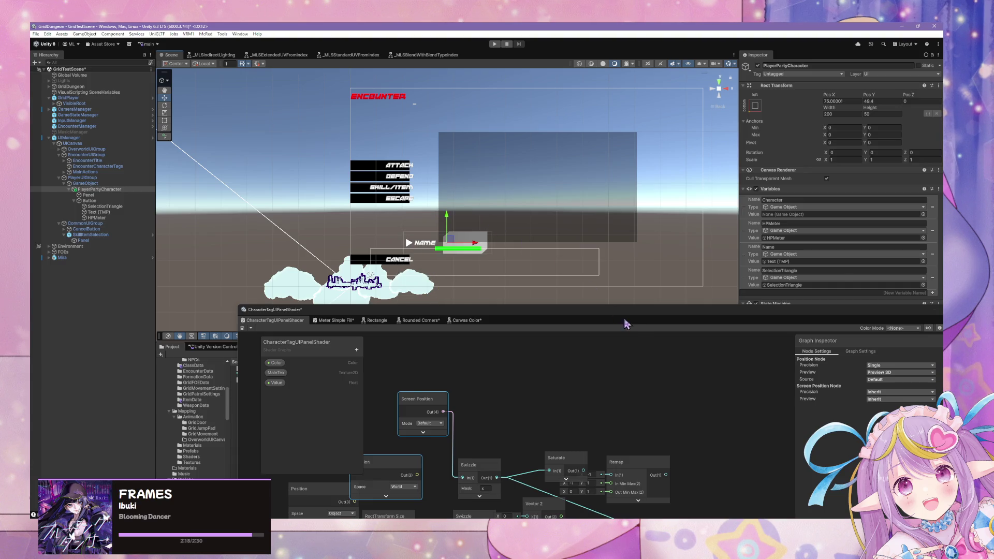
pyautogui.hotkey('ctrl', 'z')
# - Enlarge the shader graph, tidy the nodes, and link Saturate's output to the colour reroute
pyautogui.doubleClick(651, 313)
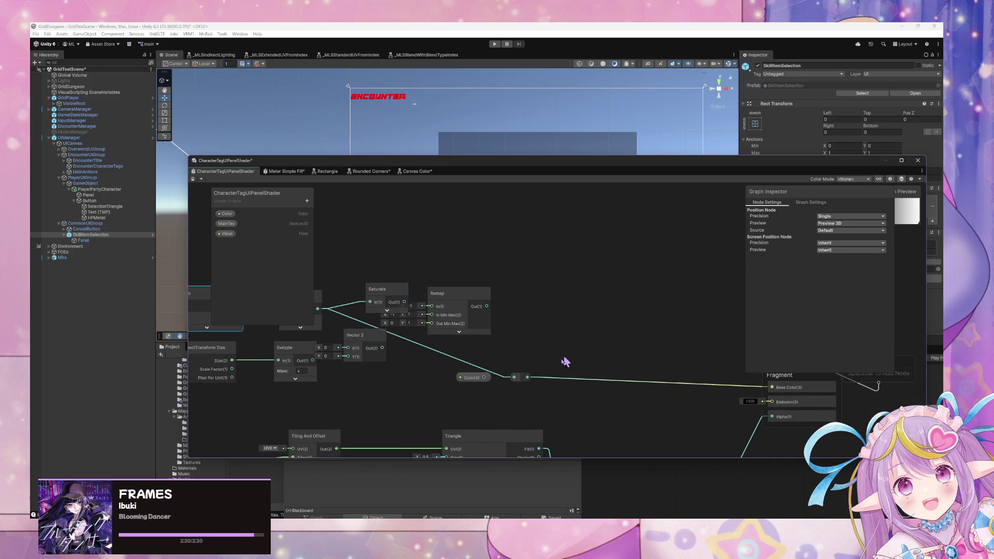
pyautogui.click(523, 384)
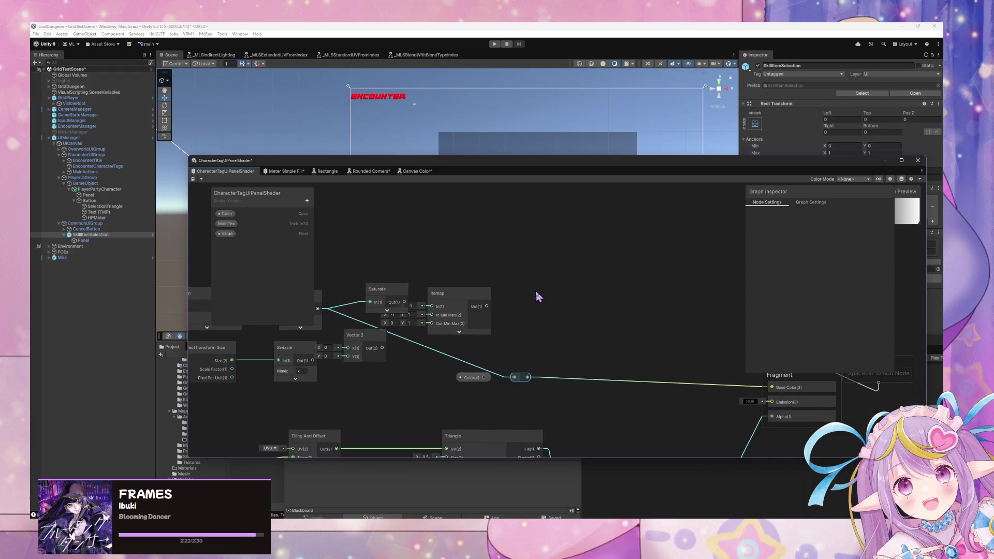
pyautogui.moveTo(539, 295); pyautogui.dragTo(647, 313)
pyautogui.moveTo(584, 377); pyautogui.dragTo(687, 300)
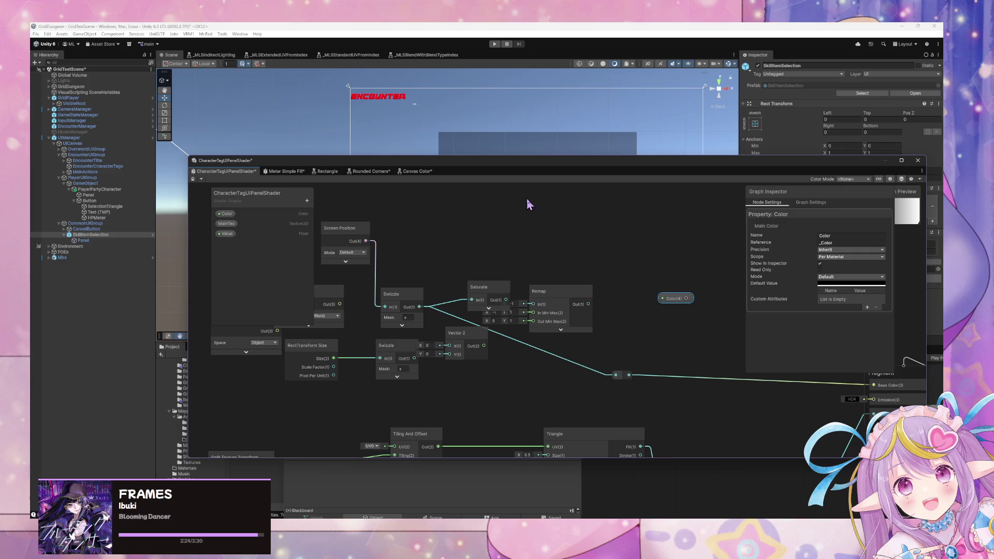
pyautogui.moveTo(520, 172); pyautogui.dragTo(593, 178)
pyautogui.moveTo(582, 305); pyautogui.dragTo(695, 390)
# - Wire Swizzle Out into Remap In and Remap Out into the reroute, then shrink the window
pyautogui.moveTo(627, 297); pyautogui.dragTo(665, 255)
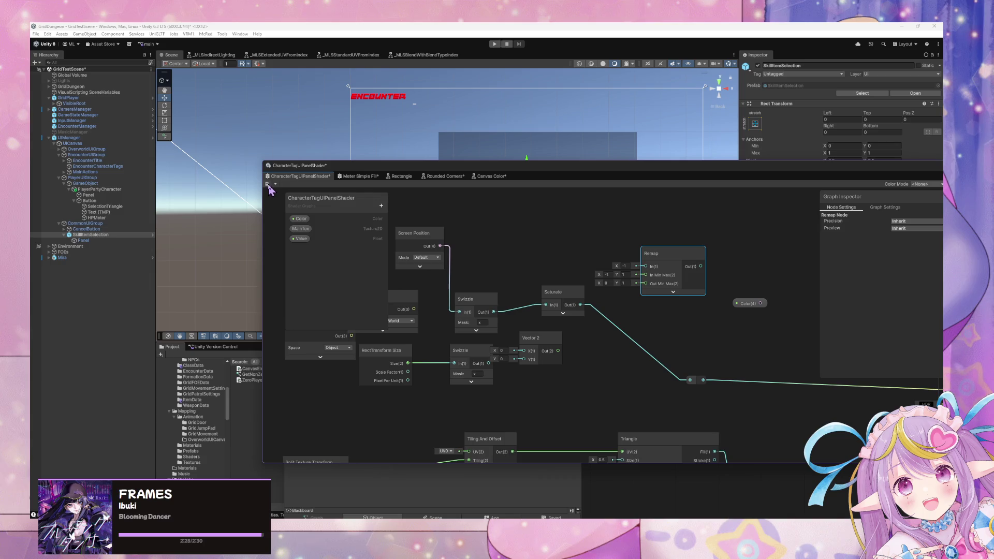
pyautogui.moveTo(494, 312); pyautogui.dragTo(648, 268)
pyautogui.moveTo(699, 373); pyautogui.dragTo(691, 380)
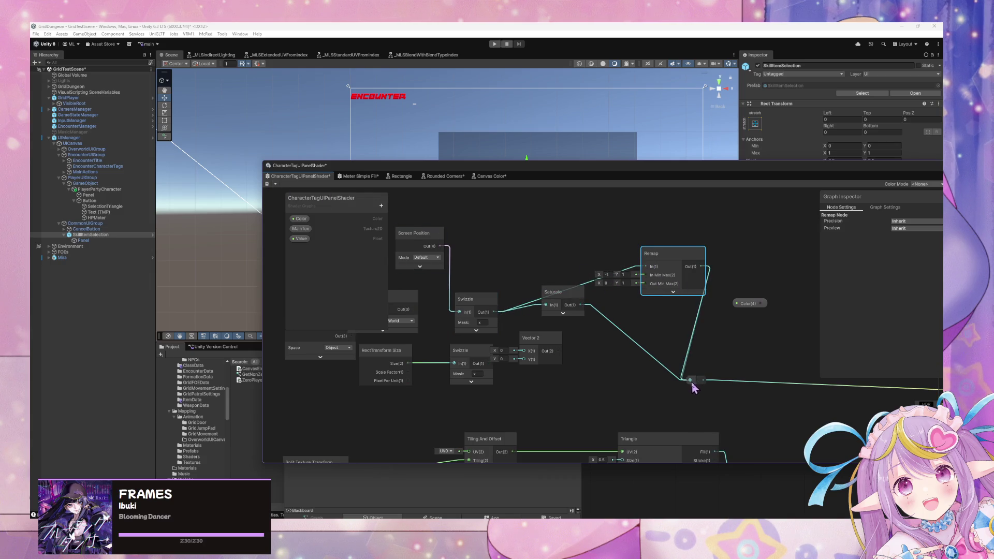
pyautogui.moveTo(431, 164); pyautogui.dragTo(518, 204)
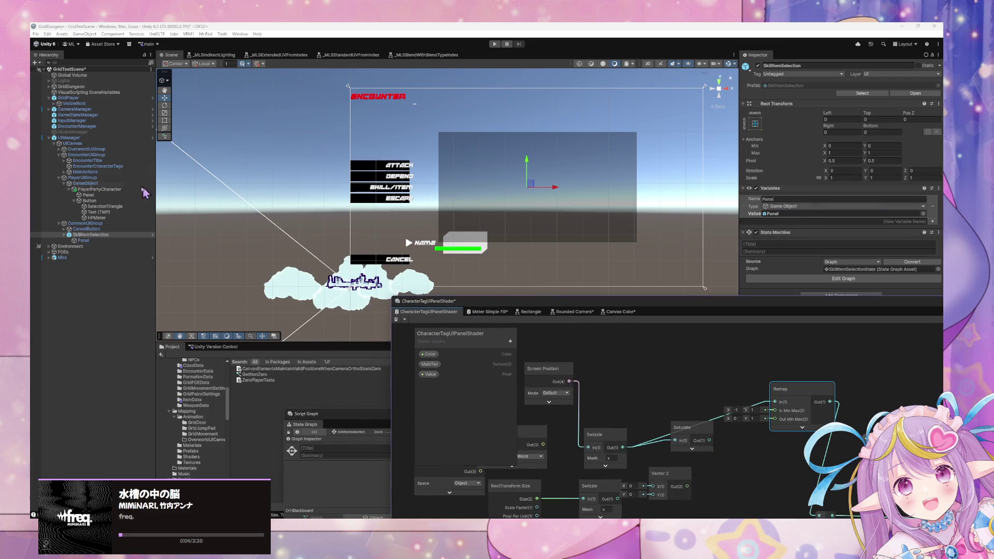
pyautogui.click(101, 189)
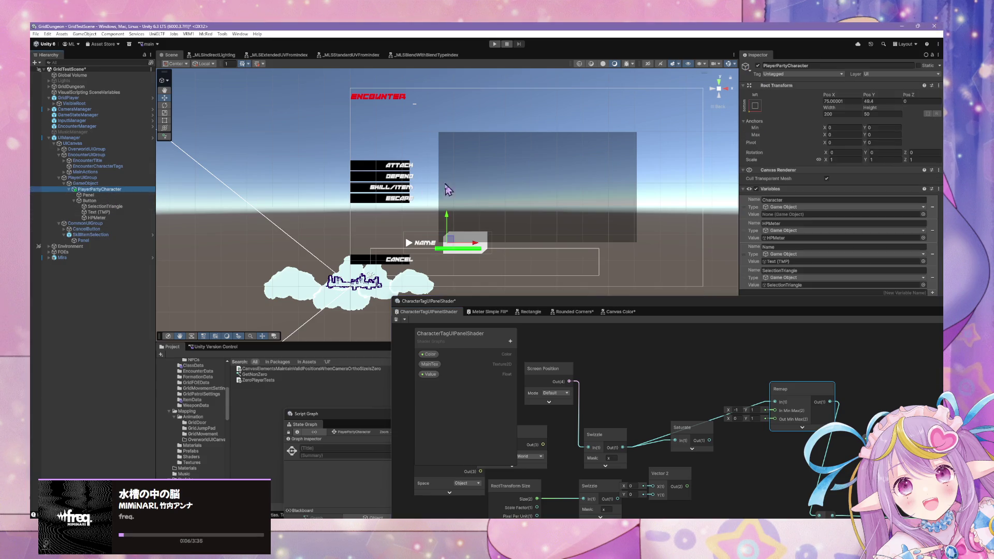
# - Drag the name tag down to Pos Y 38.1, then across to Pos X 22.6
pyautogui.moveTo(450, 219)
pyautogui.mouseDown()
pyautogui.moveTo(460, 182)
pyautogui.moveTo(457, 122)
pyautogui.moveTo(475, 228)
pyautogui.mouseUp()
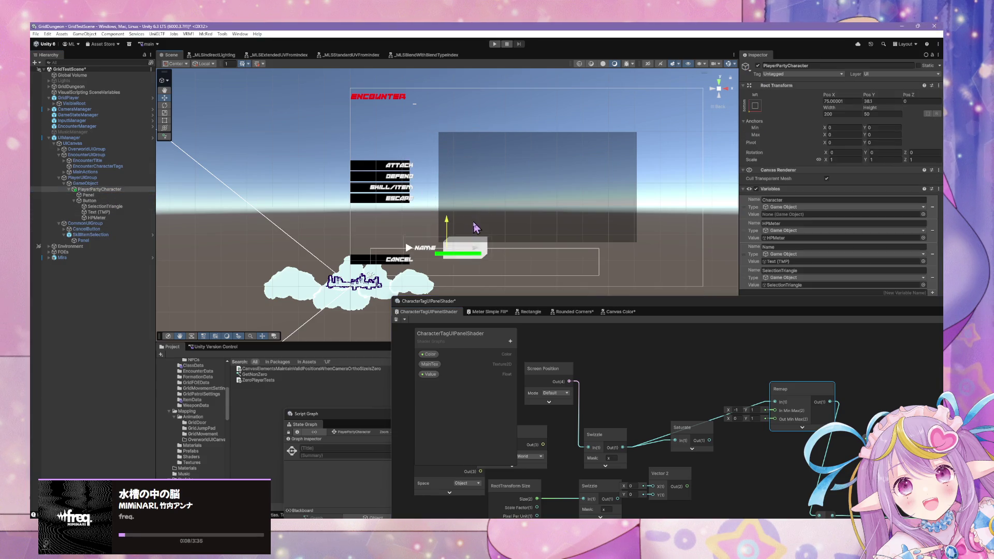
pyautogui.click(423, 244)
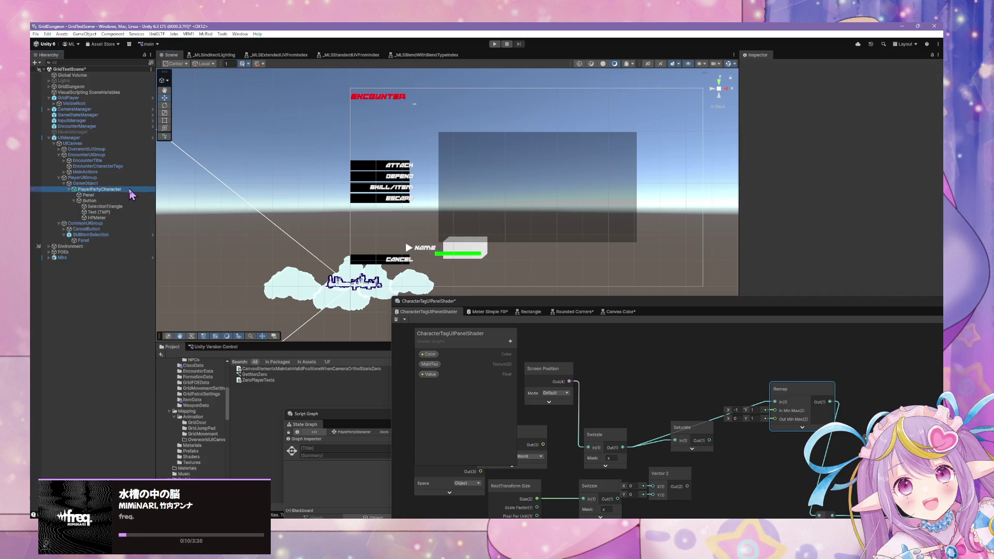
pyautogui.moveTo(479, 253)
pyautogui.mouseDown()
pyautogui.moveTo(210, 252)
pyautogui.moveTo(735, 249)
pyautogui.moveTo(341, 251)
pyautogui.moveTo(308, 235)
pyautogui.moveTo(324, 234)
pyautogui.moveTo(166, 235)
pyautogui.moveTo(530, 241)
pyautogui.moveTo(409, 239)
pyautogui.mouseUp()
pyautogui.scroll(5, 473, 224)
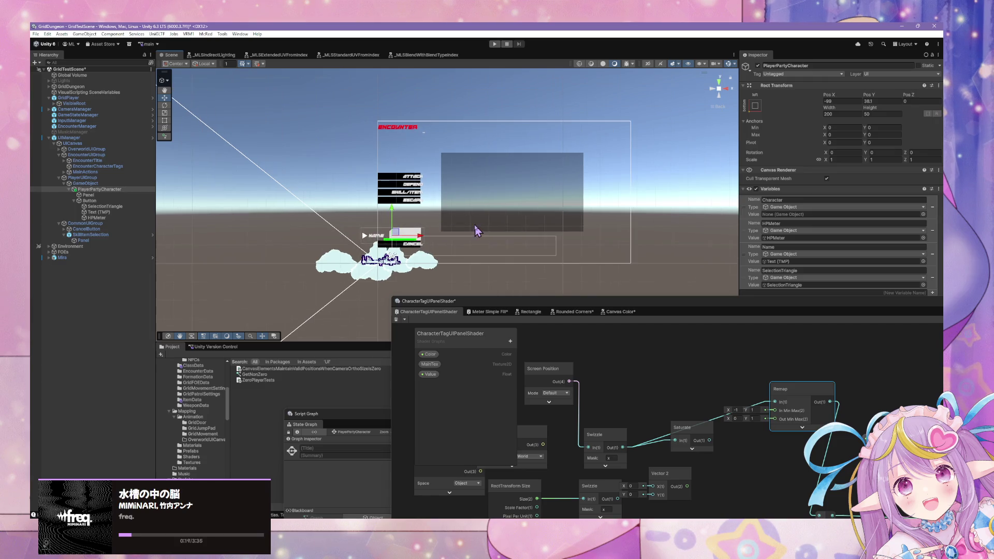
pyautogui.moveTo(369, 272); pyautogui.dragTo(451, 271)
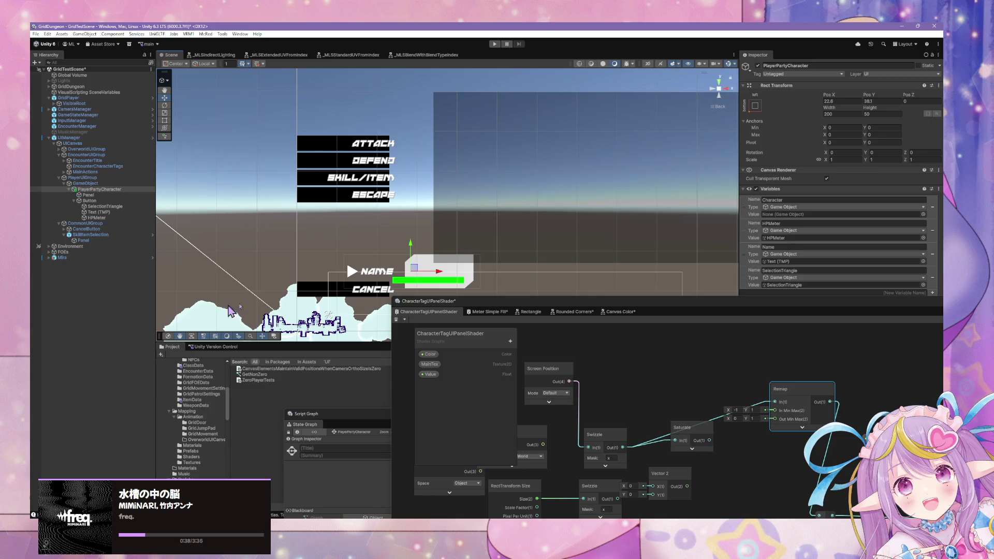
pyautogui.moveTo(576, 364); pyautogui.dragTo(568, 380)
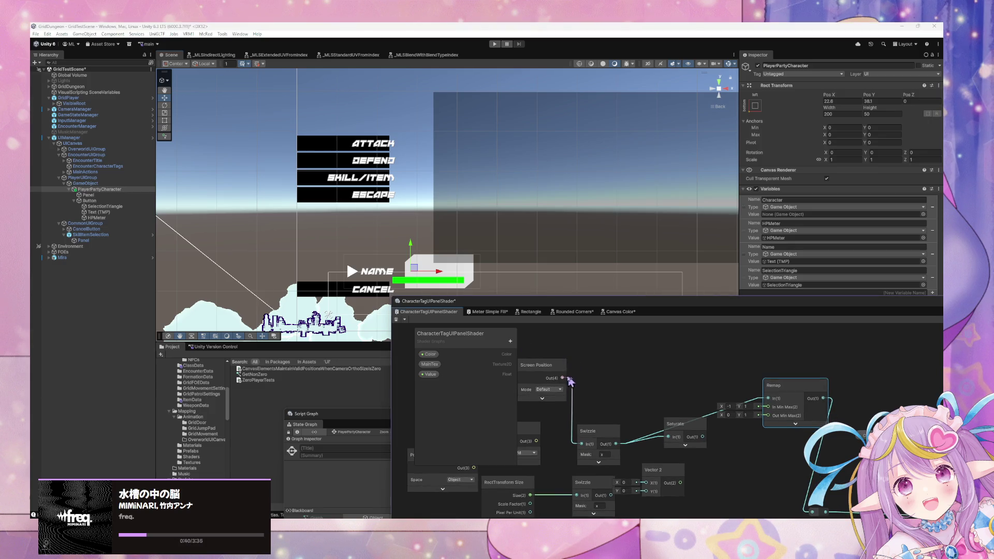
# - Set the Screen Position mode to Pixel and test the name tag at Pos X 72.7
pyautogui.click(542, 399)
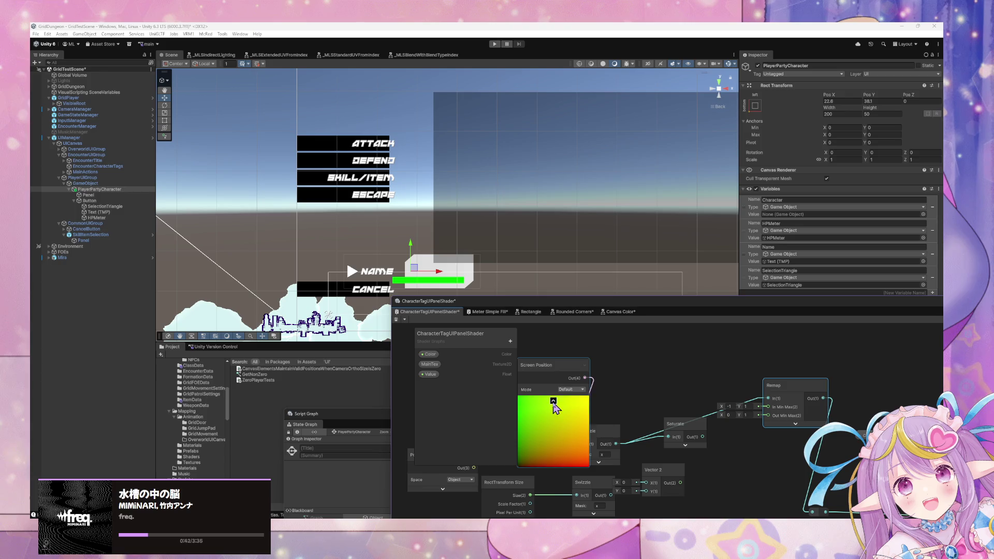
pyautogui.click(555, 397)
pyautogui.click(558, 392)
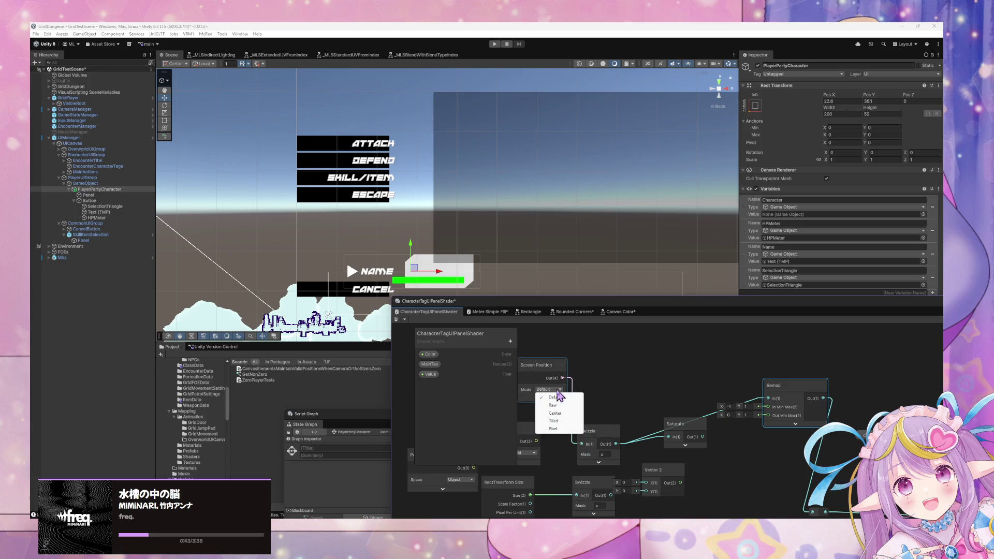
pyautogui.click(553, 429)
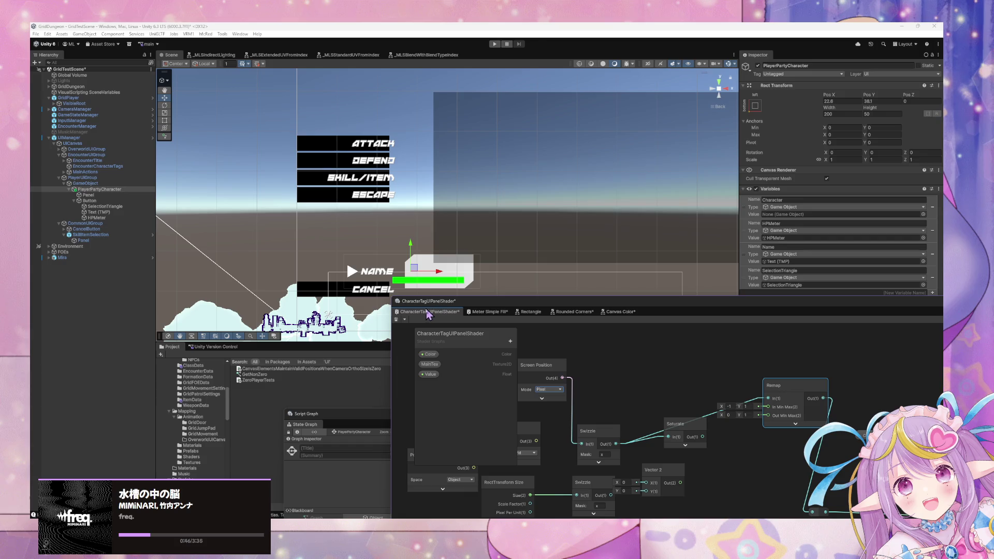
pyautogui.moveTo(454, 283)
pyautogui.mouseDown()
pyautogui.moveTo(687, 284)
pyautogui.moveTo(432, 284)
pyautogui.moveTo(460, 289)
pyautogui.mouseUp()
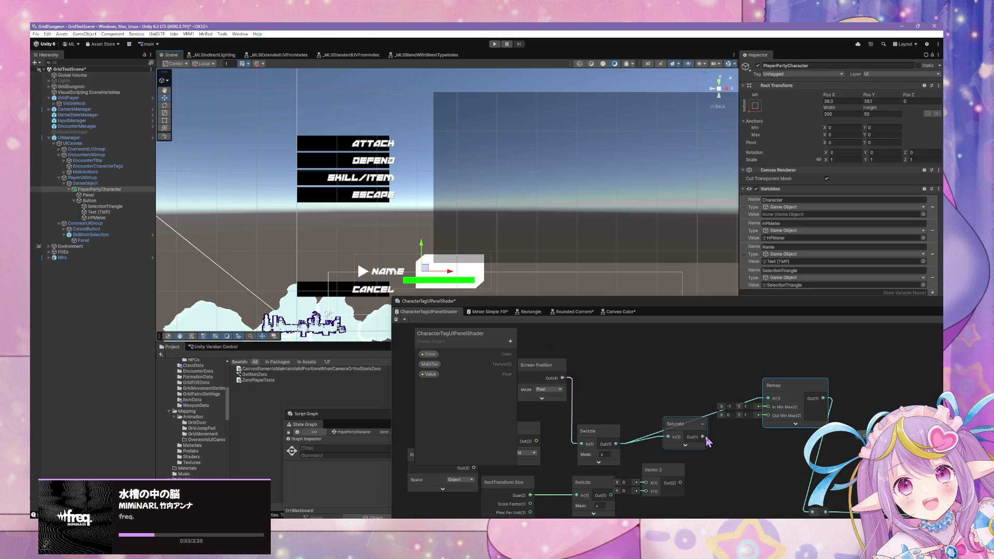
# - Route Swizzle's output downstream in place of Saturate, delete Saturate, and test the tag at Pos X -207.1
pyautogui.moveTo(704, 437); pyautogui.dragTo(759, 424)
pyautogui.moveTo(804, 505); pyautogui.dragTo(812, 512)
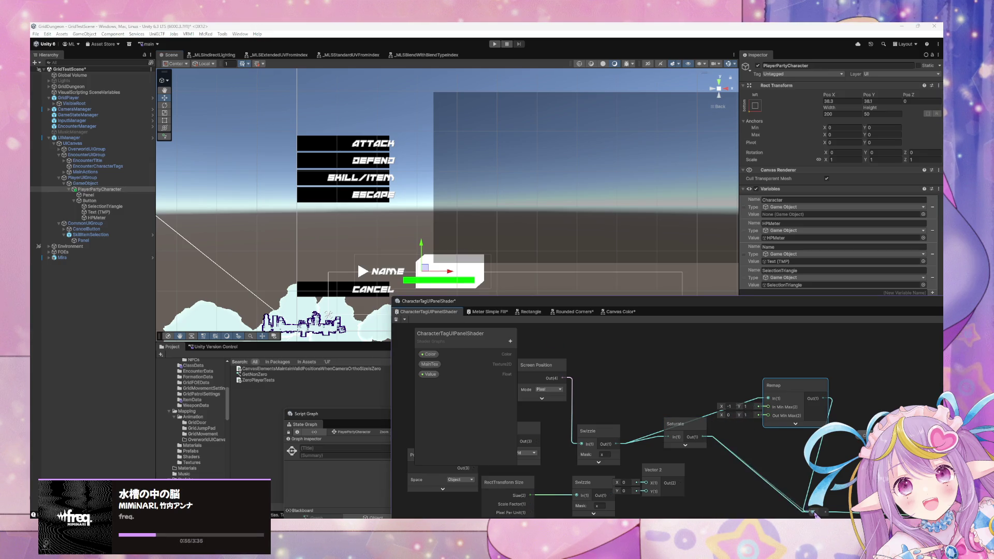
pyautogui.moveTo(616, 443)
pyautogui.mouseDown()
pyautogui.moveTo(808, 488)
pyautogui.moveTo(812, 511)
pyautogui.mouseUp()
pyautogui.click(664, 428)
pyautogui.press('Delete')
pyautogui.click(552, 384)
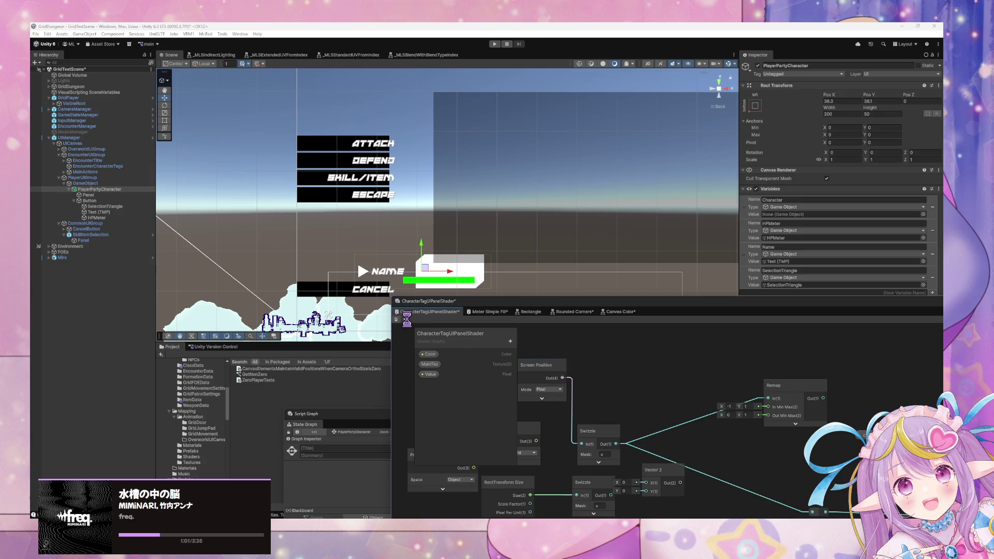
pyautogui.moveTo(456, 282)
pyautogui.mouseDown()
pyautogui.moveTo(290, 282)
pyautogui.moveTo(466, 282)
pyautogui.moveTo(409, 280)
pyautogui.moveTo(463, 280)
pyautogui.moveTo(407, 264)
pyautogui.moveTo(492, 265)
pyautogui.mouseUp()
# - Set the Screen Position mode to Raw and slide the name tag to the far left
pyautogui.moveTo(618, 473); pyautogui.dragTo(666, 447)
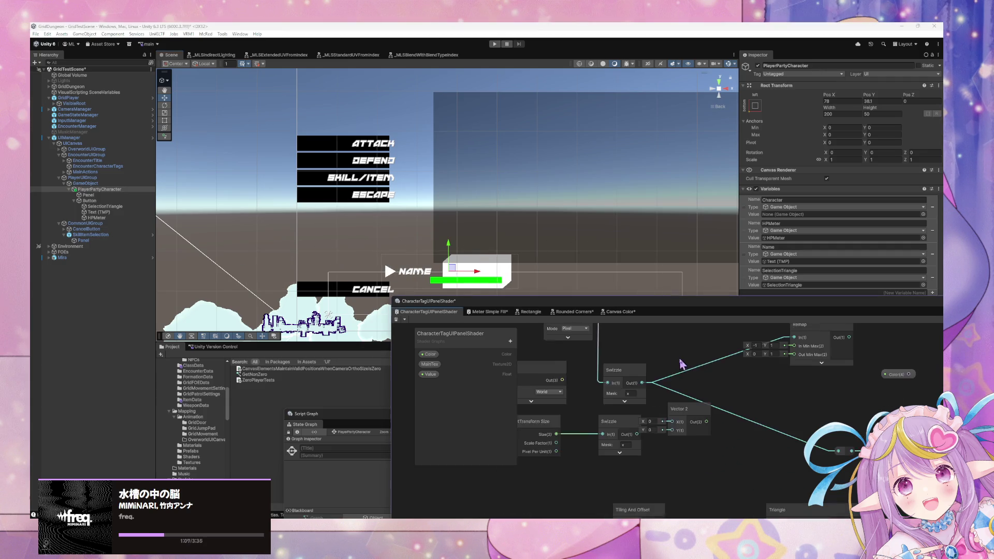
pyautogui.click(603, 365)
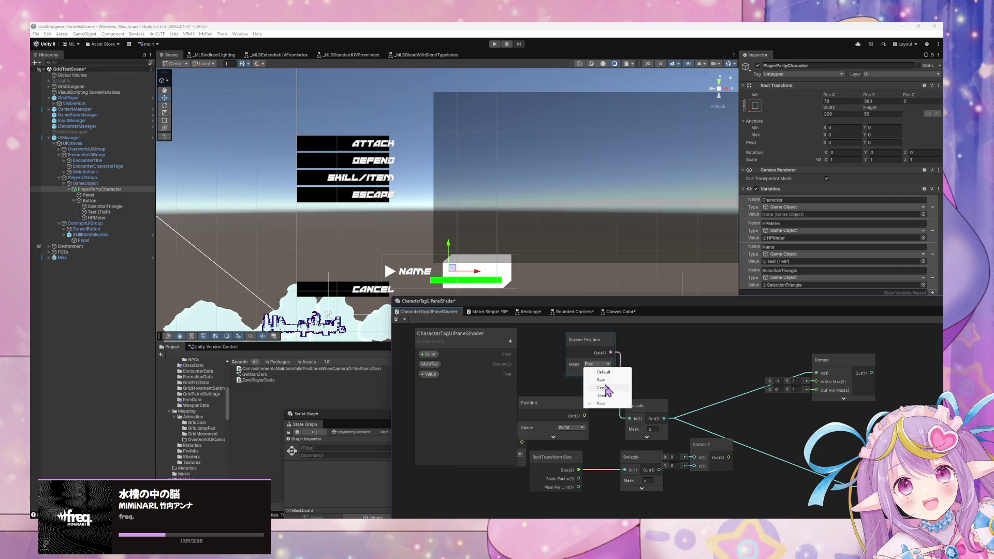
pyautogui.click(602, 380)
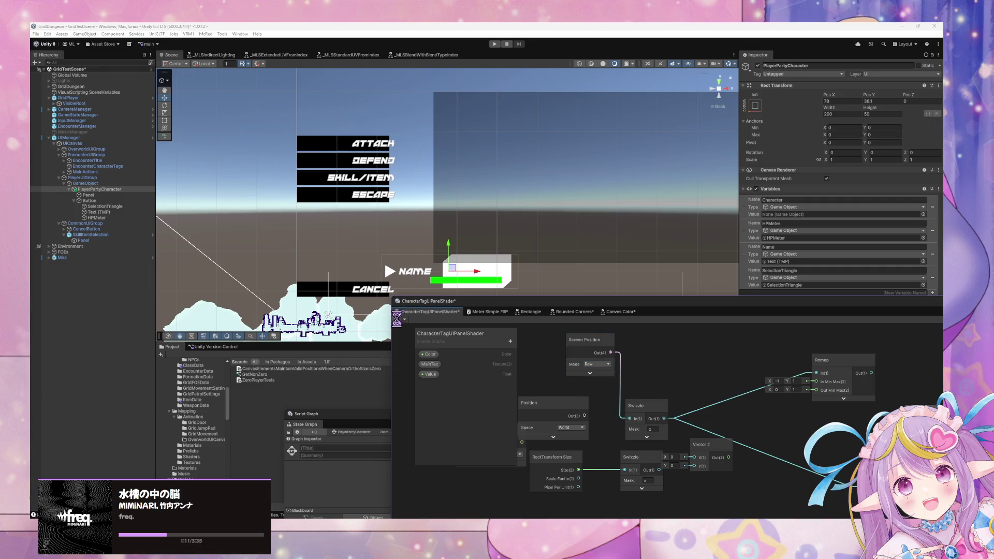
pyautogui.moveTo(480, 278)
pyautogui.mouseDown()
pyautogui.moveTo(166, 278)
pyautogui.moveTo(172, 284)
pyautogui.mouseUp()
pyautogui.scroll(-3, 172, 284)
pyautogui.moveTo(294, 252); pyautogui.dragTo(162, 254)
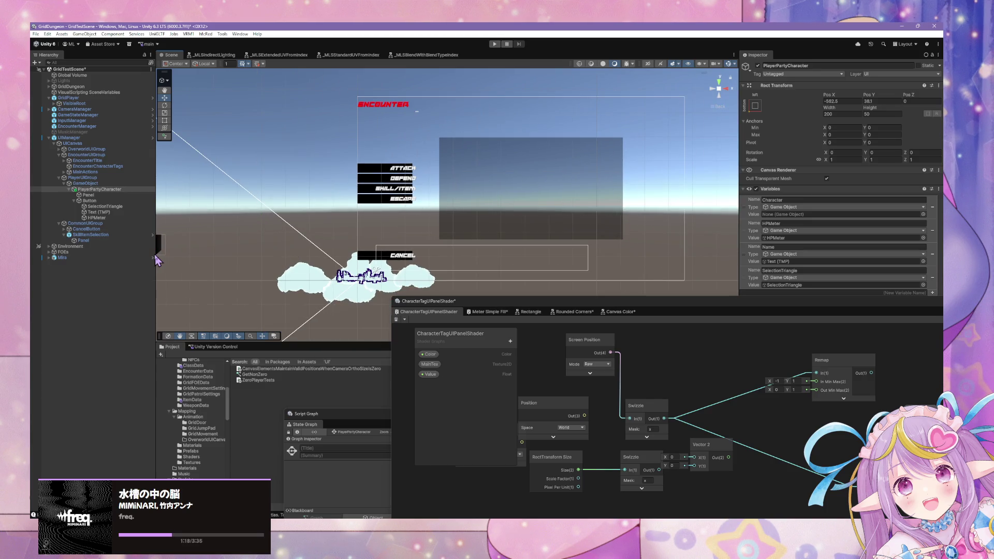
pyautogui.scroll(-3, 257, 245)
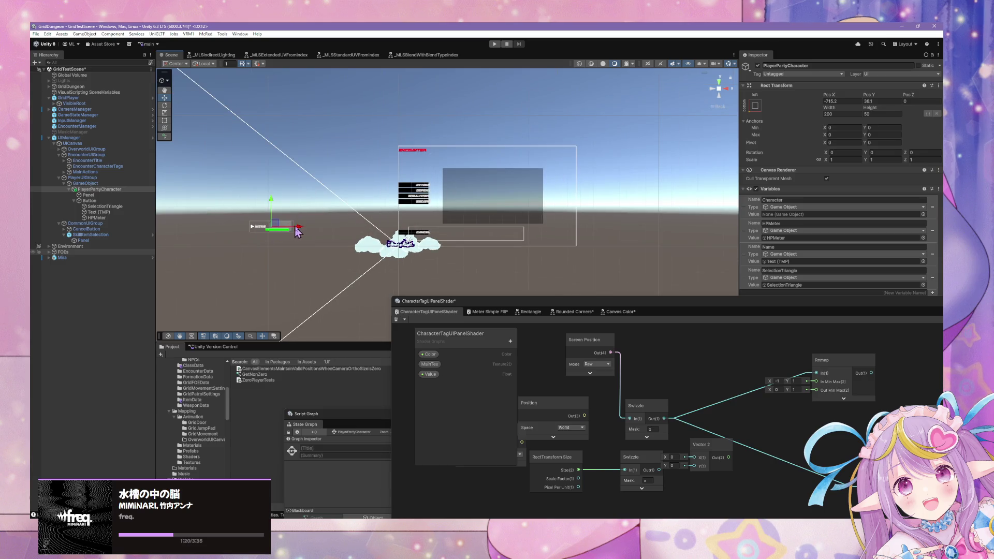
pyautogui.moveTo(298, 231)
pyautogui.mouseDown()
pyautogui.moveTo(188, 240)
pyautogui.moveTo(343, 252)
pyautogui.moveTo(151, 250)
pyautogui.moveTo(342, 254)
pyautogui.mouseUp()
# - Move the tag panel right toward the centre and enlarge the Game view beside the scene
pyautogui.scroll(3, 420, 242)
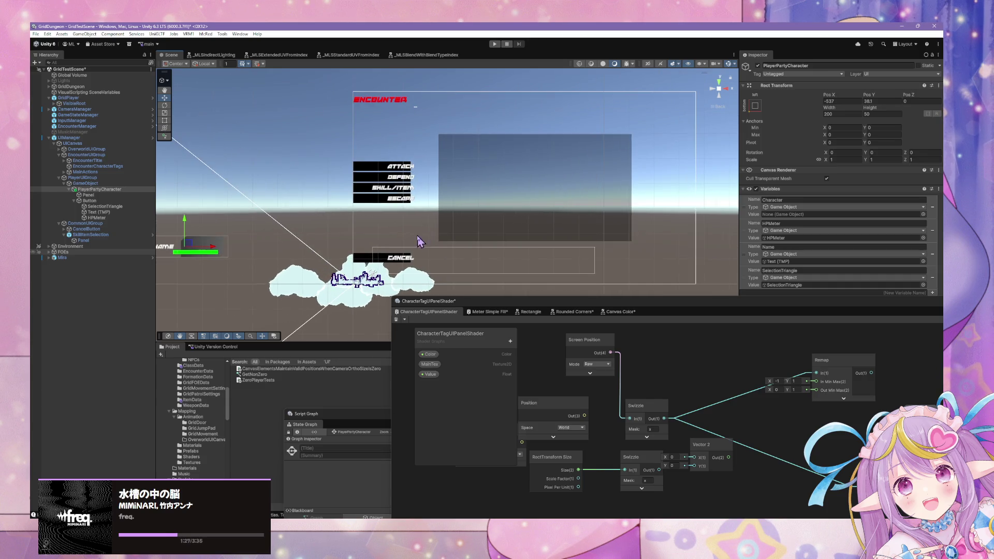
pyautogui.moveTo(419, 241)
pyautogui.mouseDown()
pyautogui.moveTo(380, 242)
pyautogui.moveTo(408, 229)
pyautogui.moveTo(398, 245)
pyautogui.mouseUp()
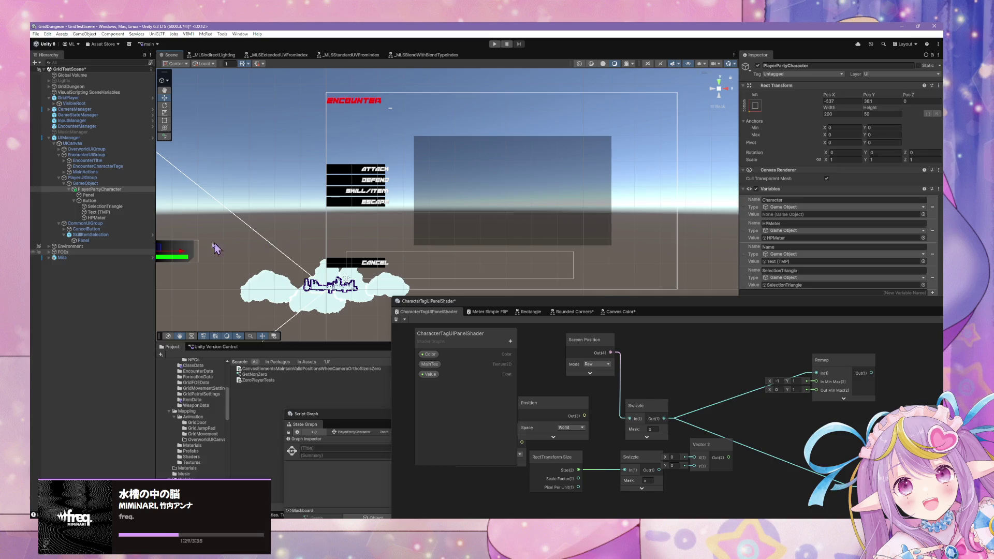
pyautogui.moveTo(185, 257)
pyautogui.mouseDown()
pyautogui.moveTo(365, 257)
pyautogui.moveTo(343, 256)
pyautogui.mouseUp()
pyautogui.scroll(2, 343, 256)
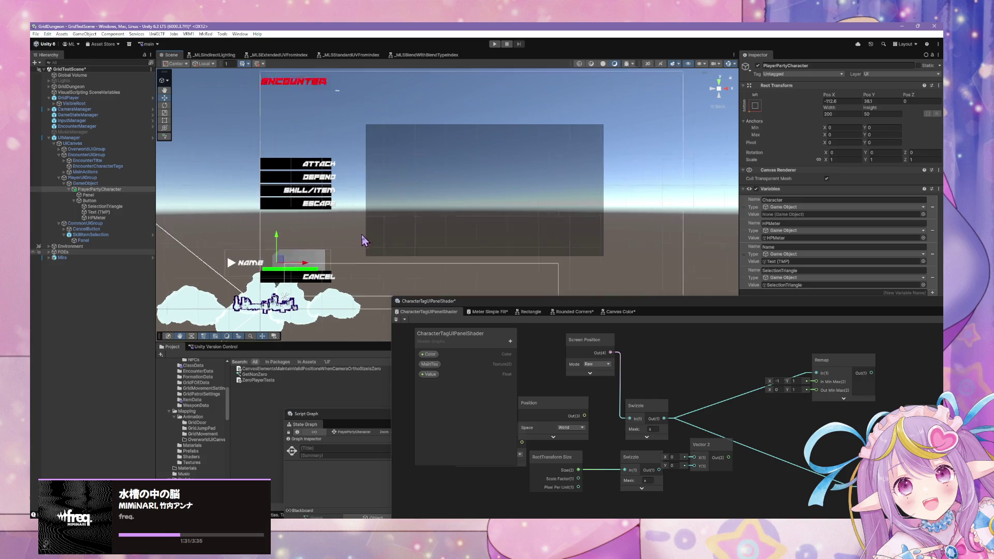
pyautogui.moveTo(484, 305); pyautogui.dragTo(524, 431)
pyautogui.moveTo(660, 344)
pyautogui.mouseDown()
pyautogui.moveTo(562, 131)
pyautogui.moveTo(484, 125)
pyautogui.mouseUp()
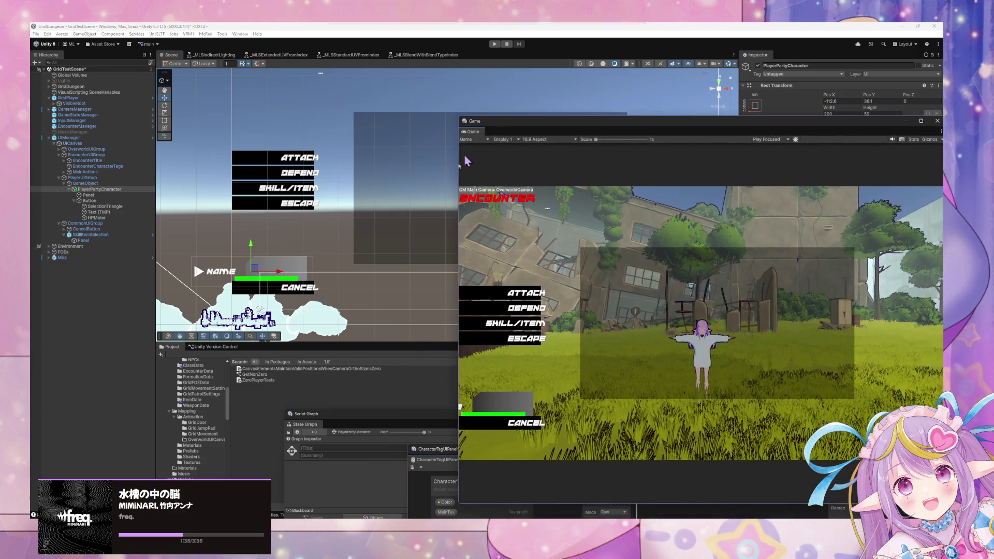
# - Test the NAME panel at the Game view's lower left and rearrange the Game, state graph and shader windows
pyautogui.moveTo(282, 275)
pyautogui.mouseDown()
pyautogui.moveTo(202, 280)
pyautogui.moveTo(482, 290)
pyautogui.moveTo(152, 279)
pyautogui.moveTo(243, 287)
pyautogui.moveTo(695, 270)
pyautogui.mouseUp()
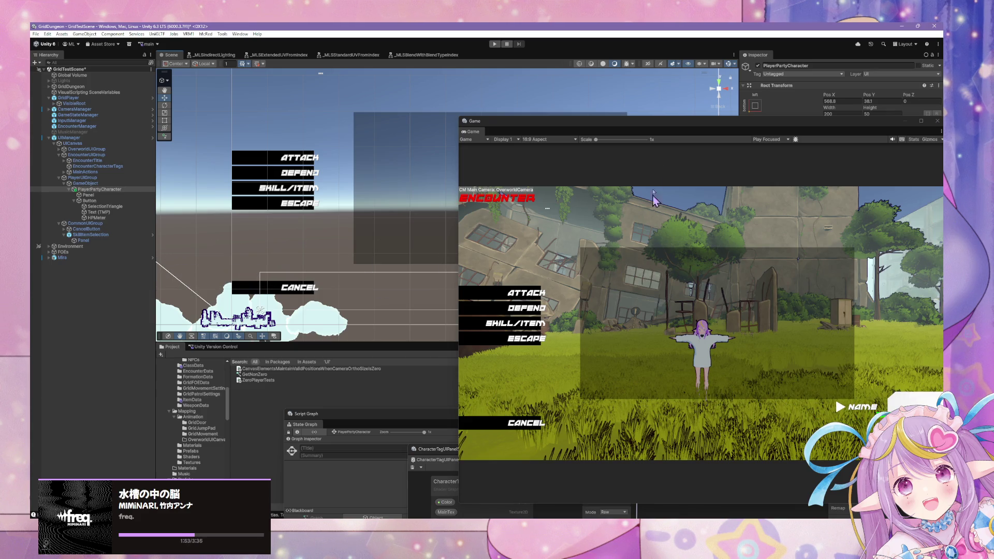
pyautogui.moveTo(633, 124); pyautogui.dragTo(204, 191)
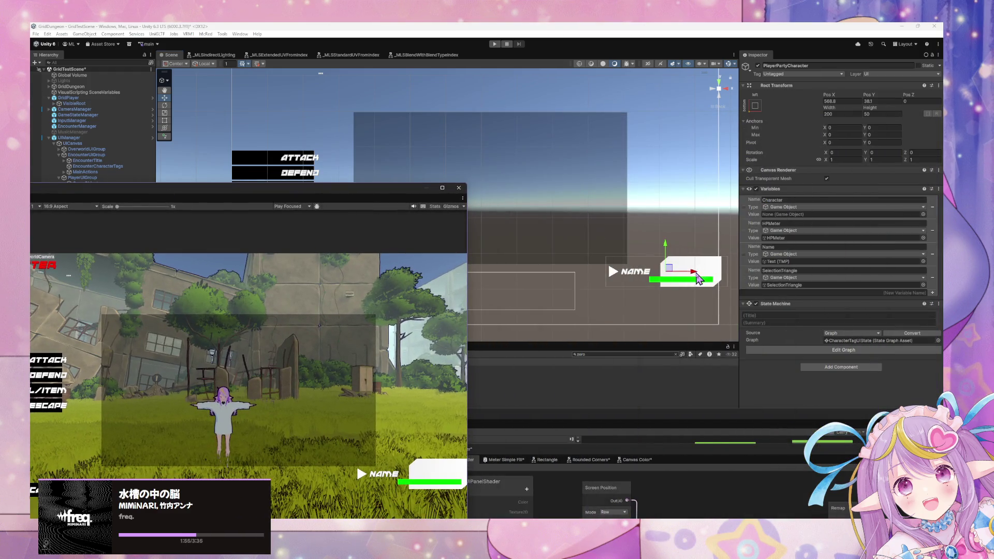
pyautogui.moveTo(699, 279); pyautogui.dragTo(356, 259)
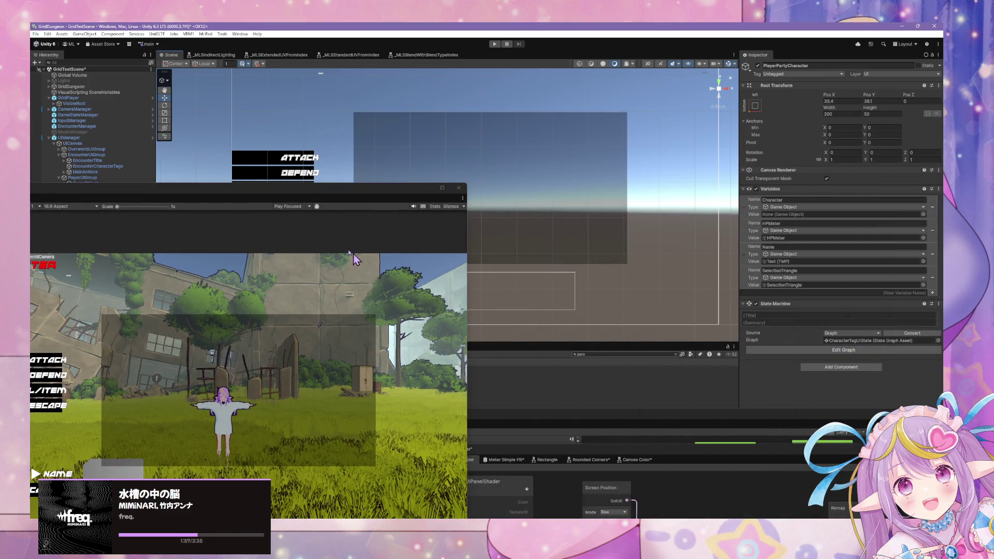
pyautogui.moveTo(307, 198); pyautogui.dragTo(655, 174)
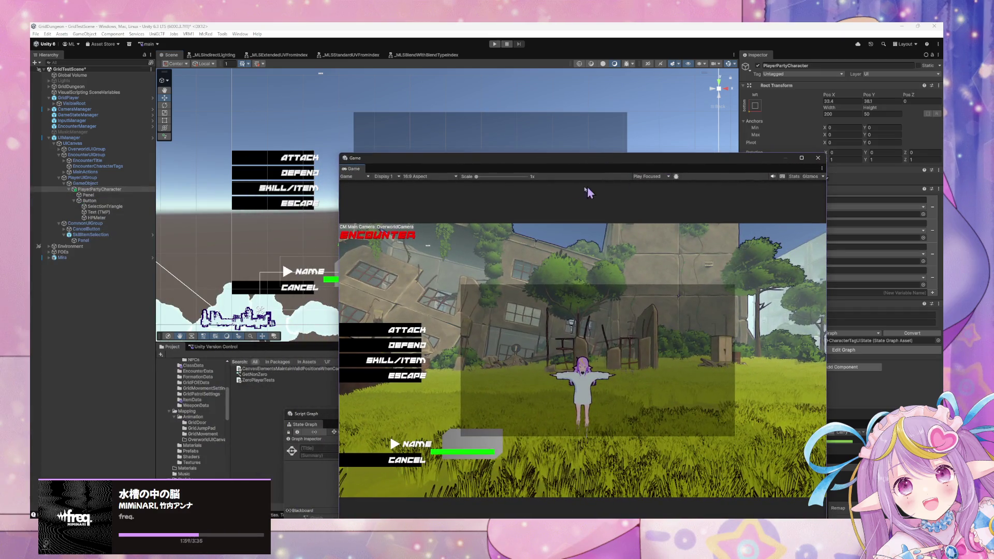
pyautogui.moveTo(455, 162); pyautogui.dragTo(655, 156)
pyautogui.moveTo(472, 425)
pyautogui.mouseDown()
pyautogui.moveTo(473, 409)
pyautogui.moveTo(525, 342)
pyautogui.mouseUp()
pyautogui.moveTo(516, 234)
pyautogui.mouseDown()
pyautogui.moveTo(736, 409)
pyautogui.moveTo(813, 435)
pyautogui.moveTo(800, 427)
pyautogui.mouseUp()
pyautogui.click(464, 458)
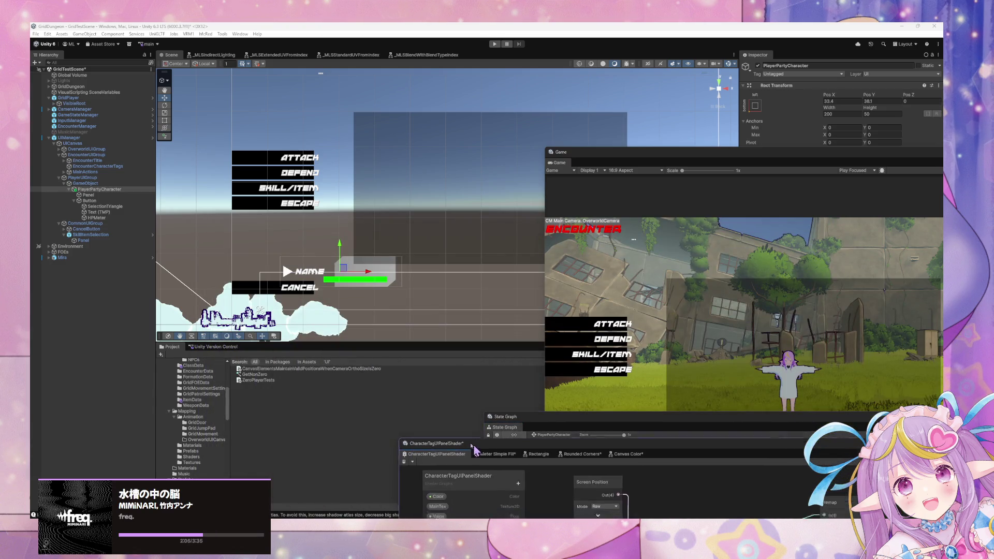
pyautogui.moveTo(464, 458)
pyautogui.mouseDown()
pyautogui.moveTo(310, 342)
pyautogui.moveTo(291, 305)
pyautogui.mouseUp()
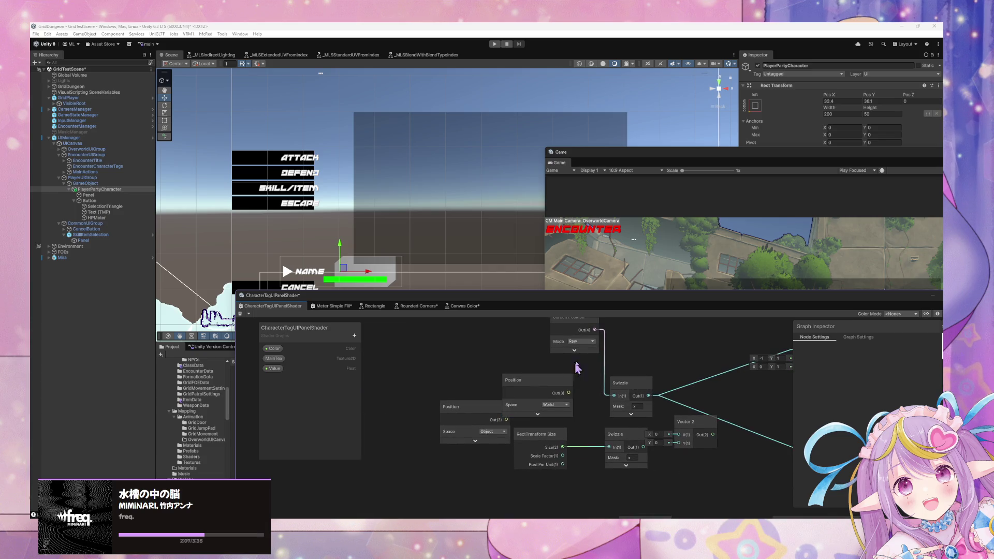
# - Set the Screen Position mode to Default and save the shader graph
pyautogui.click(580, 343)
pyautogui.click(601, 350)
pyautogui.click(240, 314)
# - Drag the NAME tag panel left and back right to check the fill in the Game view
pyautogui.moveTo(605, 303); pyautogui.dragTo(144, 401)
pyautogui.moveTo(369, 273); pyautogui.dragTo(273, 268)
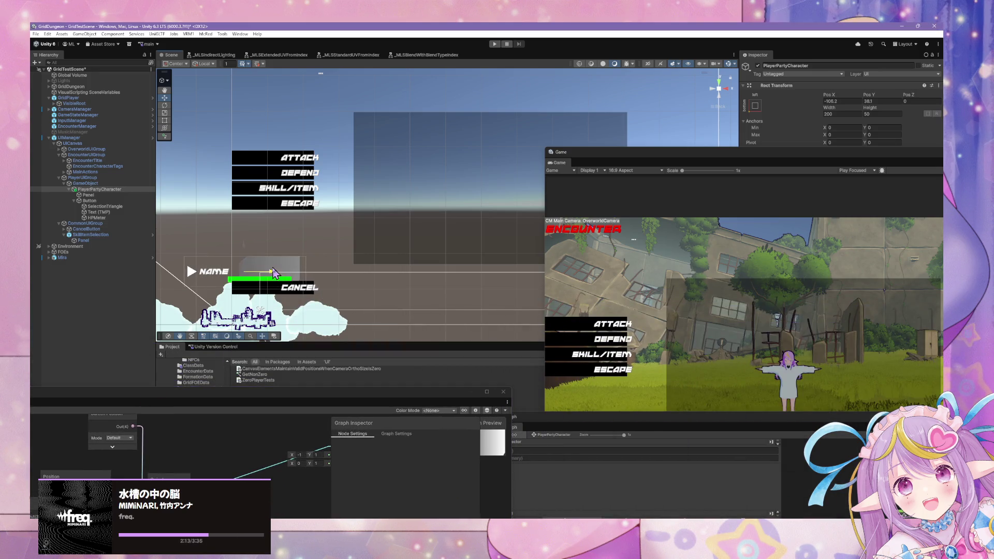
pyautogui.moveTo(646, 164); pyautogui.dragTo(668, 119)
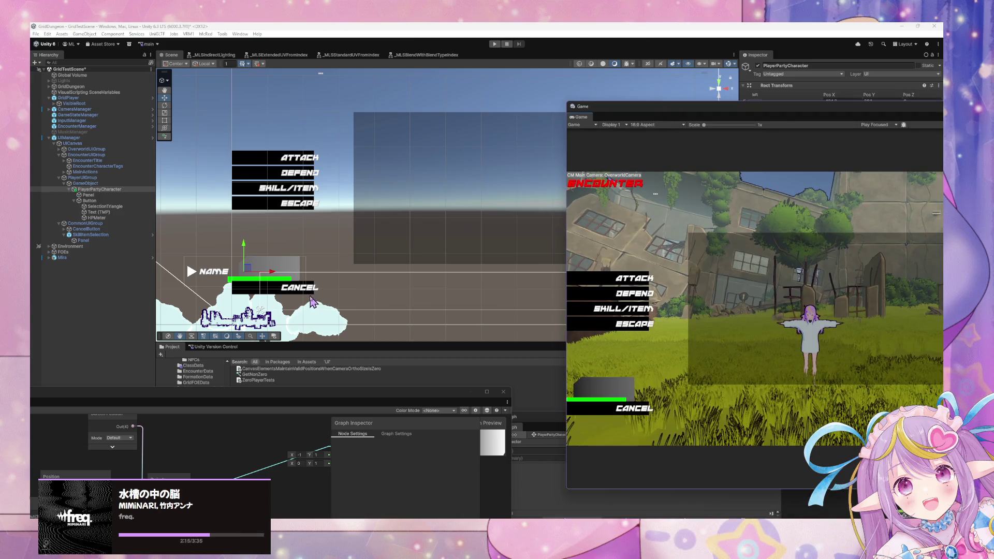
pyautogui.moveTo(269, 280)
pyautogui.mouseDown()
pyautogui.moveTo(117, 285)
pyautogui.moveTo(407, 294)
pyautogui.mouseUp()
pyautogui.moveTo(344, 396)
pyautogui.mouseDown()
pyautogui.moveTo(694, 282)
pyautogui.moveTo(679, 341)
pyautogui.mouseUp()
# - Delete the World-space Position node and rearrange the Screen Position and Swizzle nodes
pyautogui.click(422, 434)
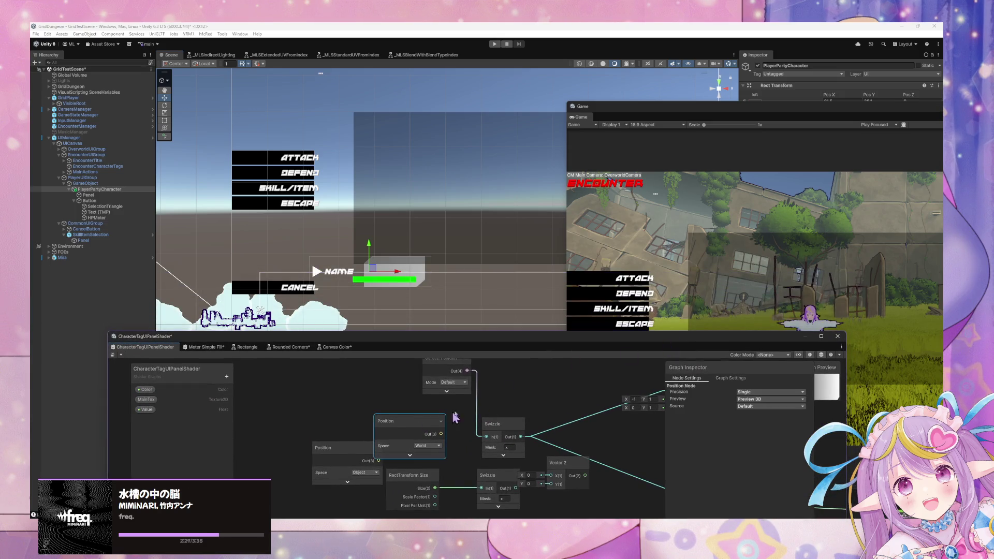
pyautogui.press('Delete')
pyautogui.moveTo(512, 396); pyautogui.dragTo(496, 384)
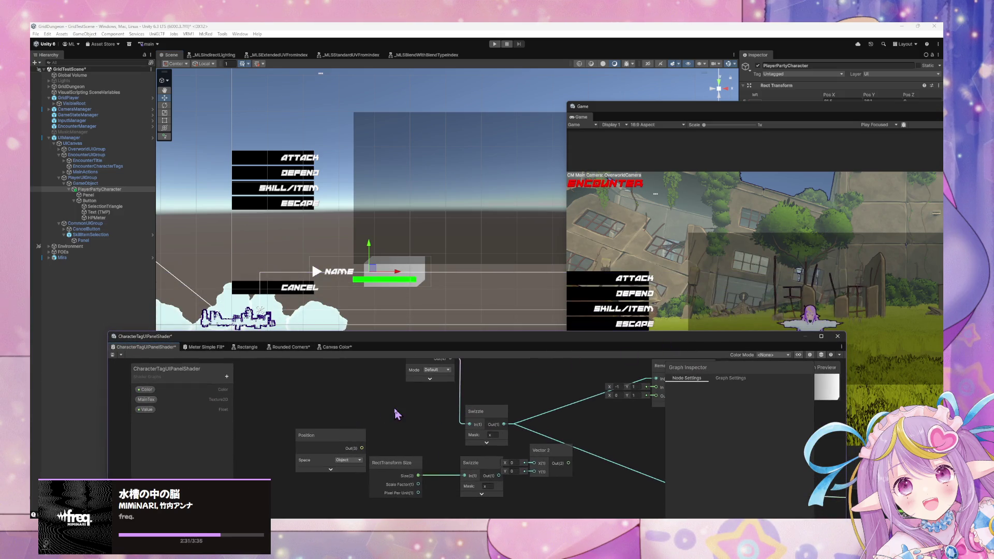
pyautogui.moveTo(427, 364)
pyautogui.mouseDown()
pyautogui.moveTo(408, 407)
pyautogui.moveTo(384, 408)
pyautogui.mouseUp()
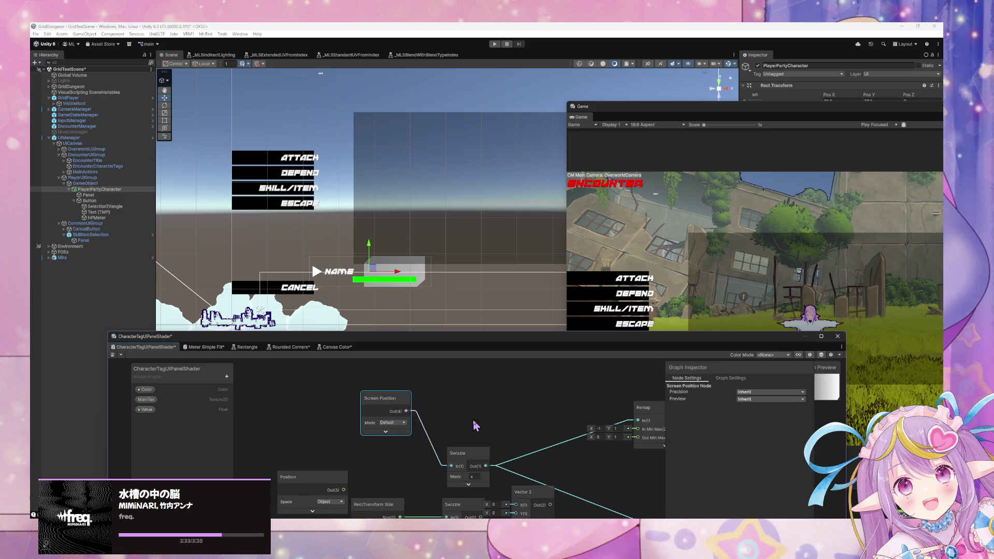
pyautogui.moveTo(474, 420); pyautogui.dragTo(443, 378)
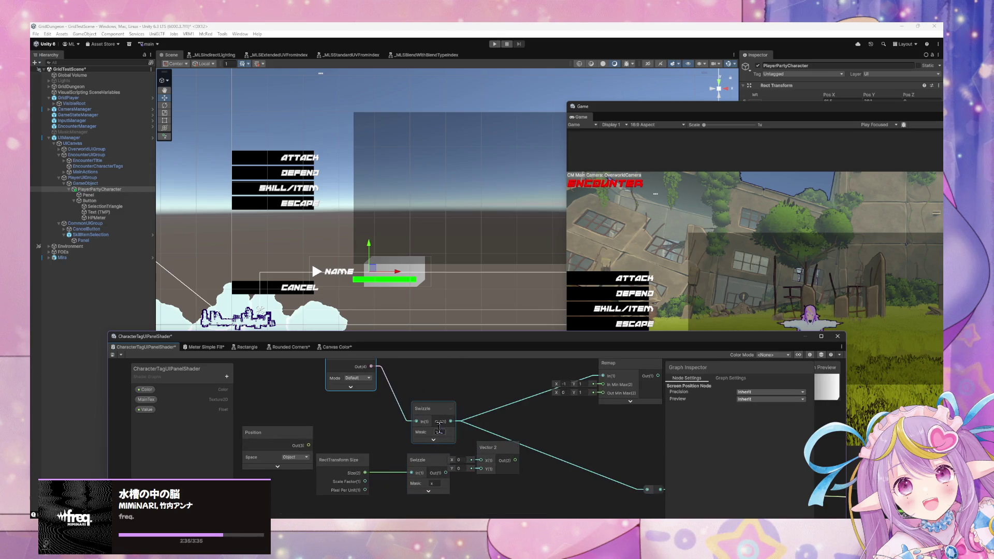
pyautogui.moveTo(439, 431); pyautogui.dragTo(434, 415)
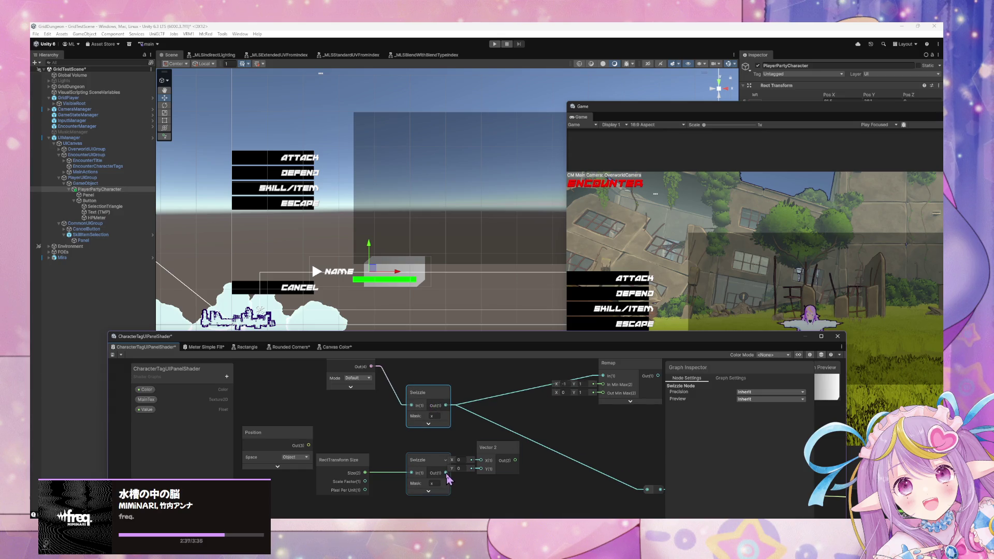
# - Add an Add node and wire the two Swizzles into Vector 2's X and Y inputs
pyautogui.moveTo(443, 449); pyautogui.dragTo(467, 428)
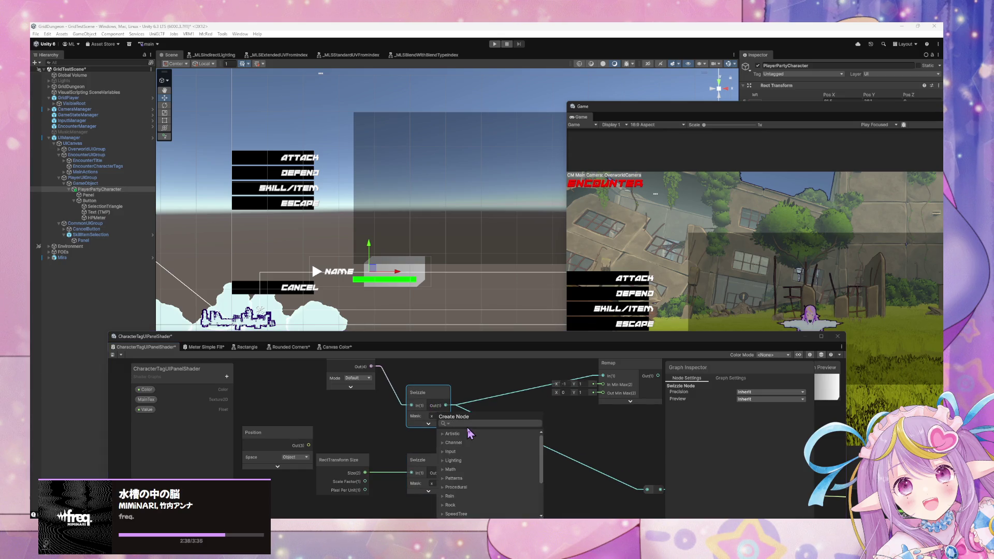
pyautogui.click(373, 422)
pyautogui.rightClick(496, 434)
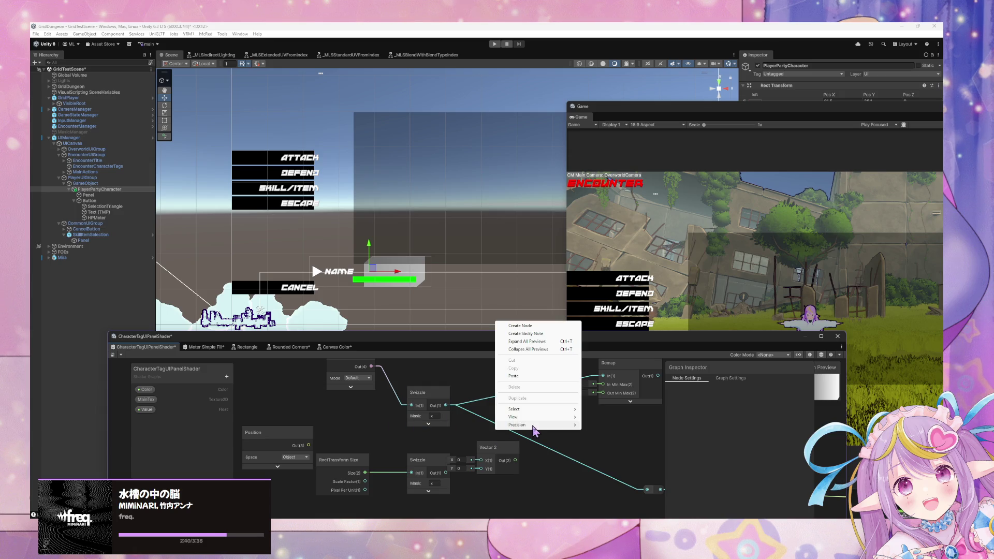
pyautogui.click(535, 325)
pyautogui.write('add')
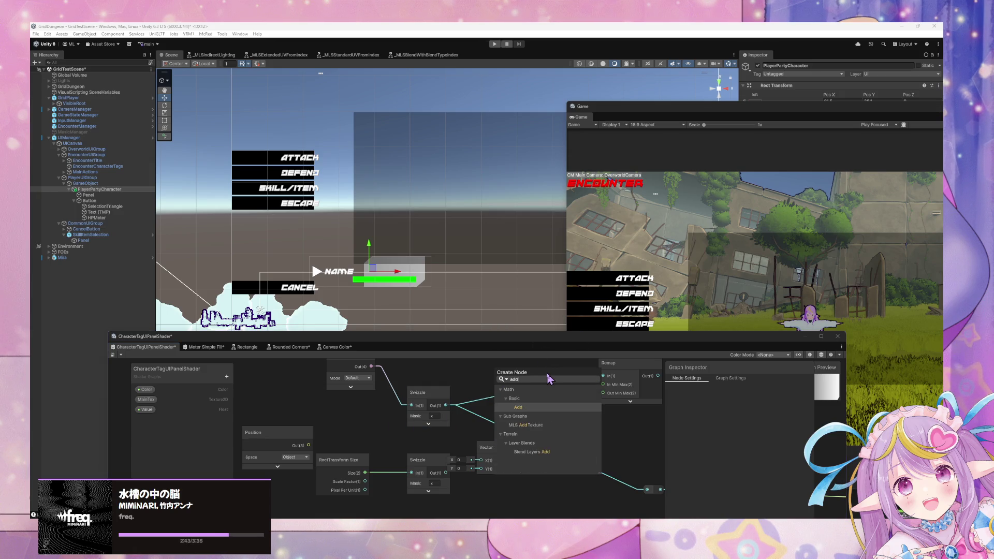
pyautogui.press('Return')
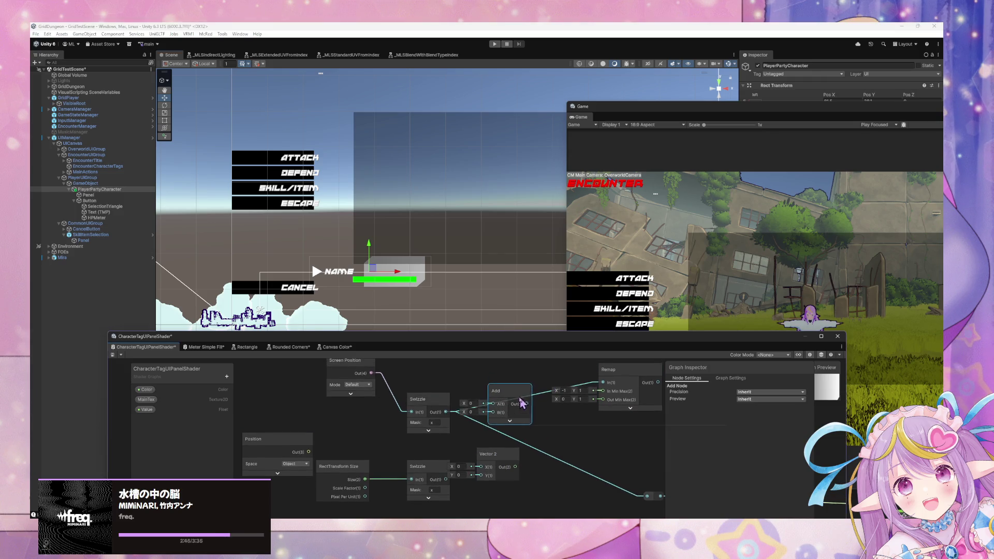
pyautogui.moveTo(495, 458)
pyautogui.mouseDown()
pyautogui.moveTo(517, 466)
pyautogui.moveTo(502, 485)
pyautogui.mouseUp()
pyautogui.moveTo(447, 412); pyautogui.dragTo(476, 447)
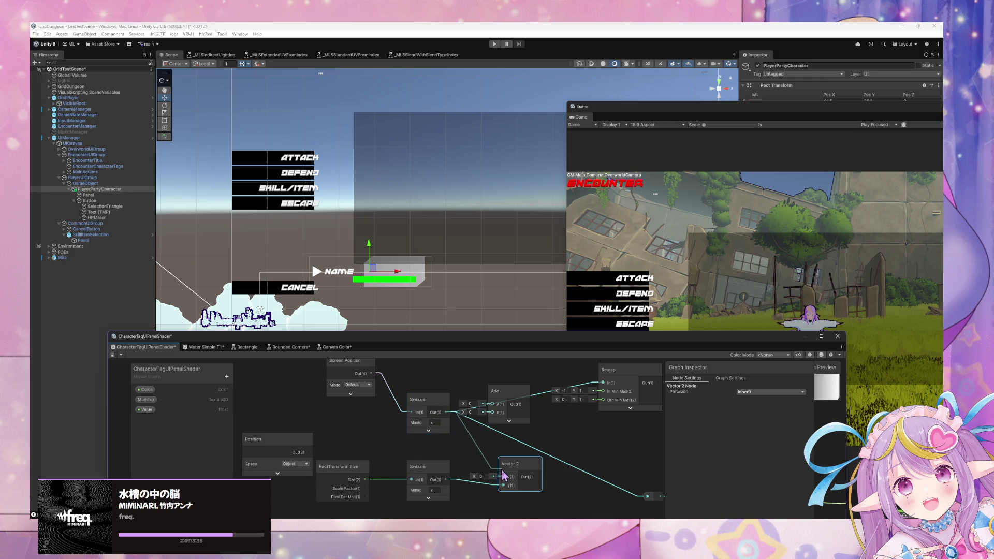
pyautogui.moveTo(506, 482)
pyautogui.mouseDown()
pyautogui.moveTo(519, 449)
pyautogui.moveTo(512, 432)
pyautogui.moveTo(512, 446)
pyautogui.mouseUp()
# - Delete the trial Add and Vector 2 nodes, leaving Remap's values unchanged
pyautogui.click(514, 400)
pyautogui.press('Delete')
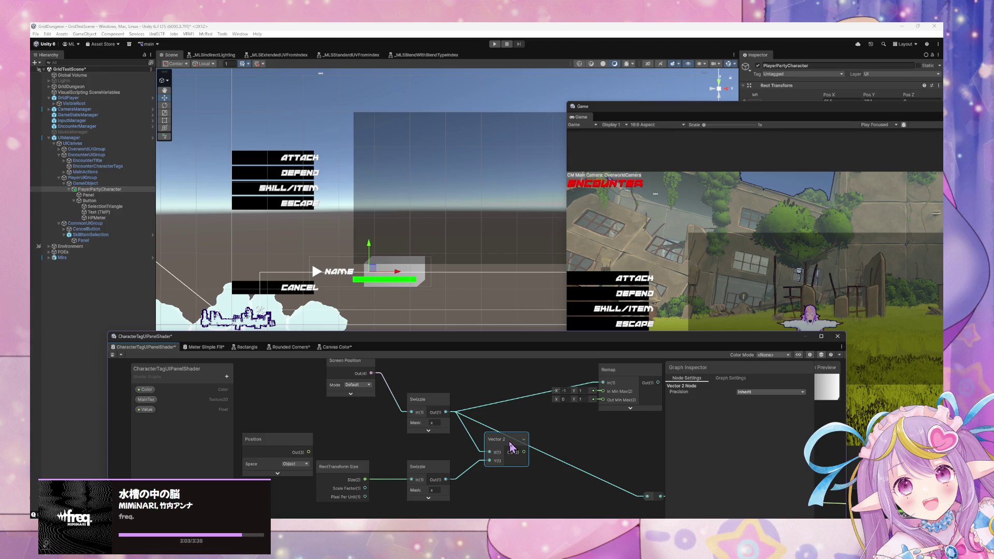
pyautogui.press('Delete')
pyautogui.click(564, 391)
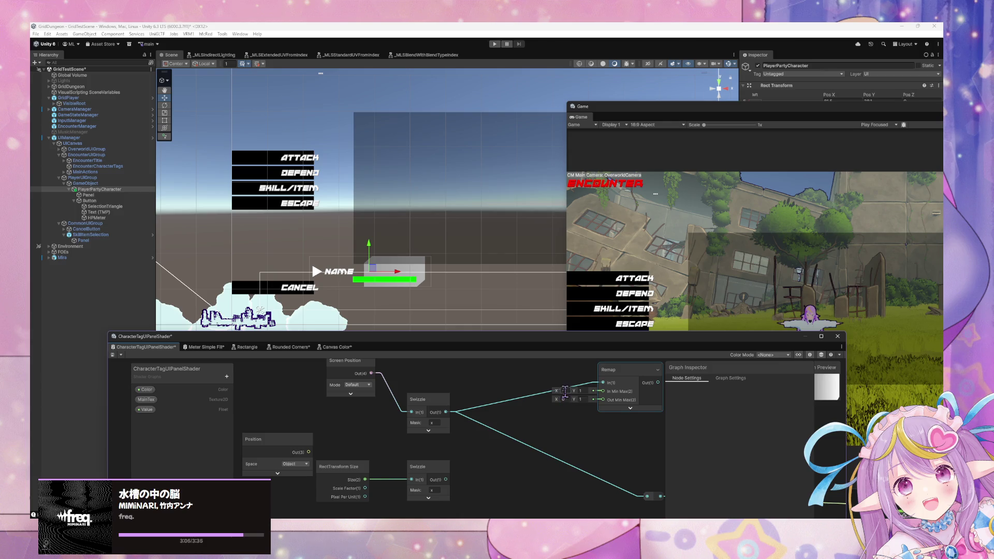
pyautogui.click(512, 389)
# - Delete the Object-space Position node and switch to the Paint sketch
pyautogui.moveTo(347, 368); pyautogui.dragTo(329, 393)
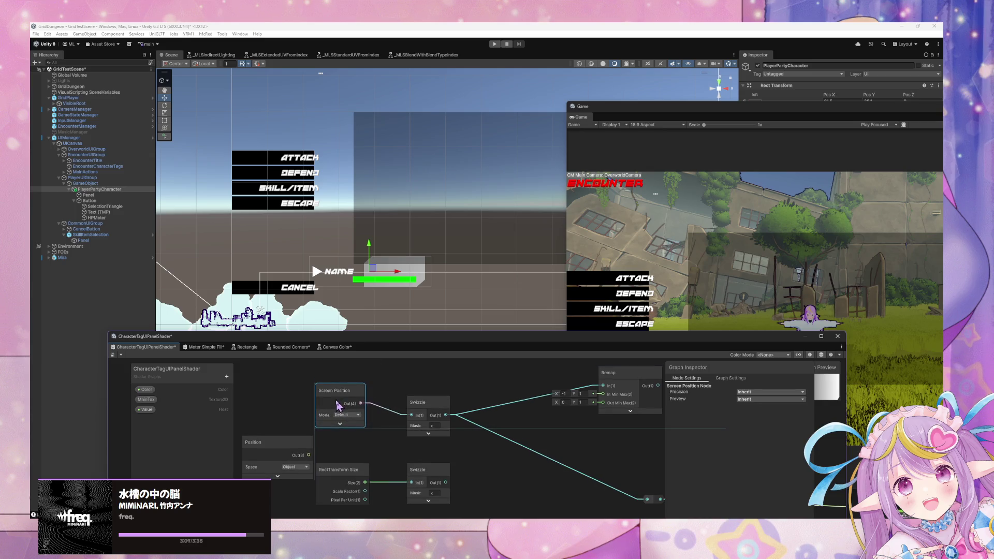
pyautogui.click(254, 441)
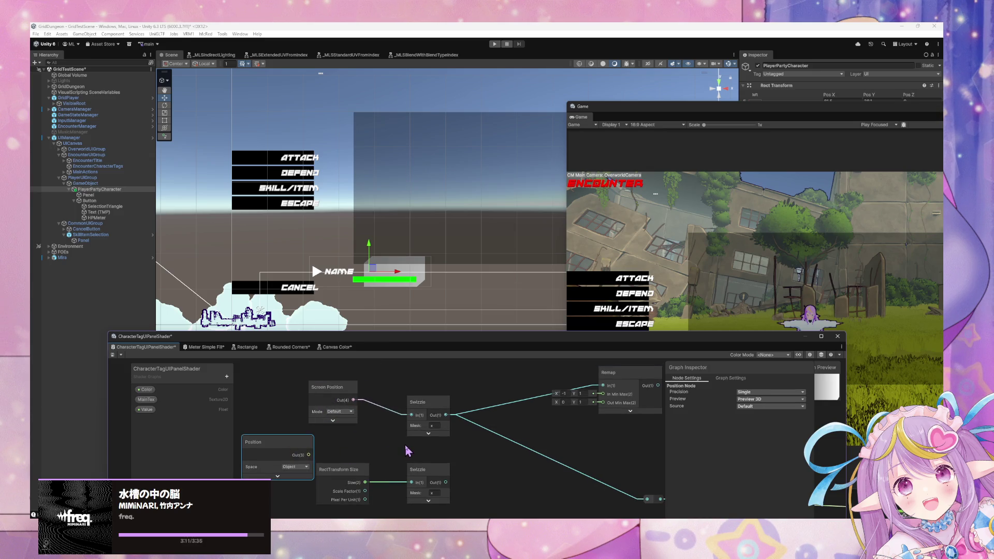
pyautogui.press('Delete')
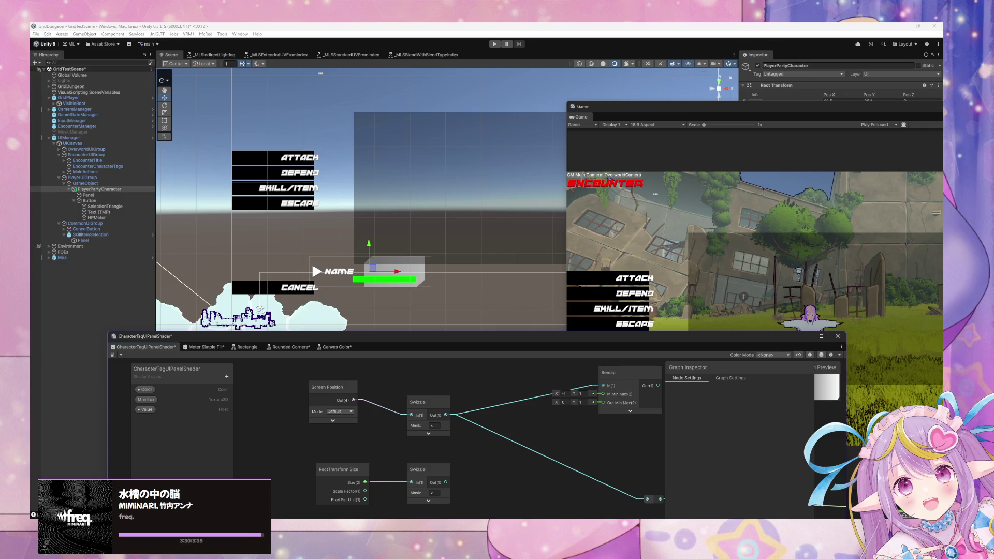
pyautogui.hotkey('alt', 'Tab')
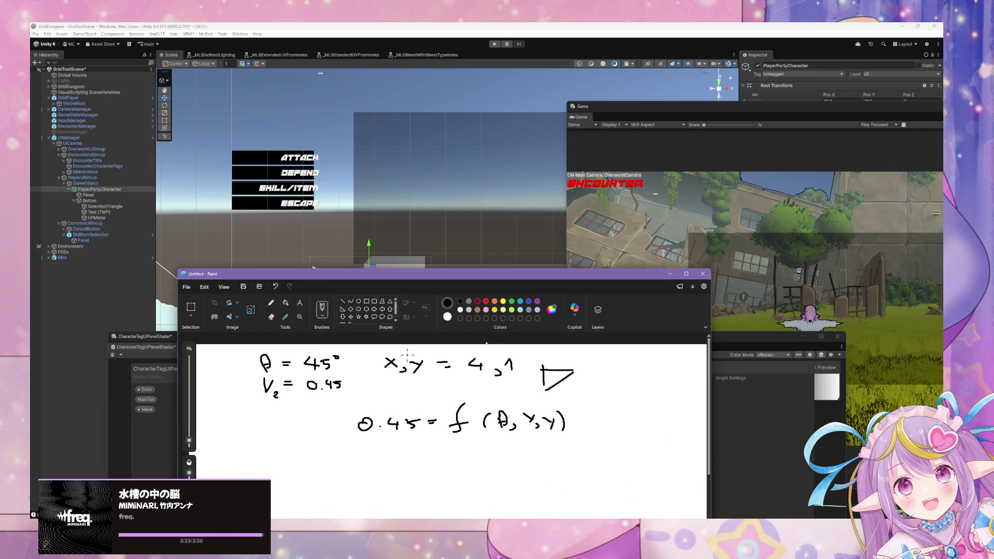
# - Close the previous Paint sketch without saving to start on a blank canvas
pyautogui.click(186, 286)
pyautogui.click(186, 287)
pyautogui.click(187, 287)
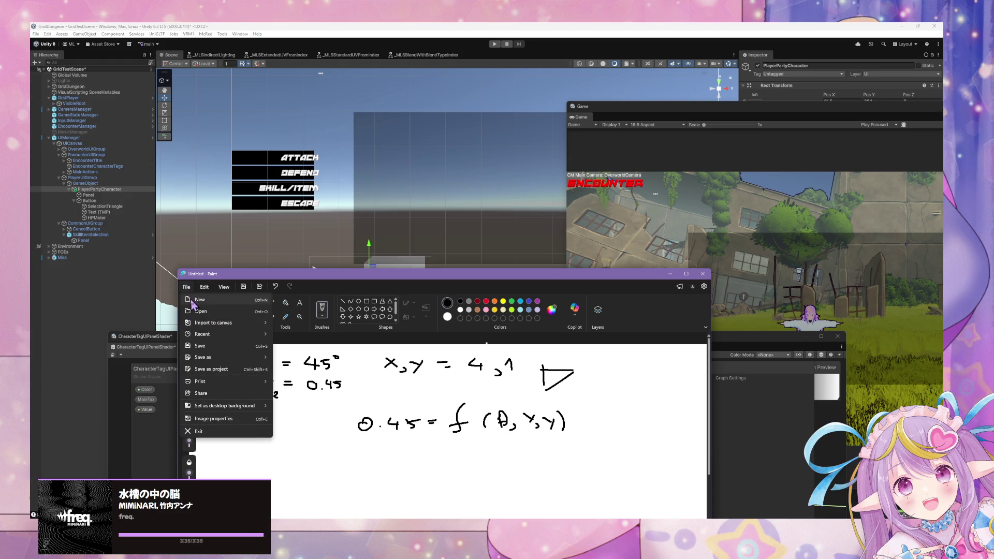
pyautogui.click(198, 406)
pyautogui.click(443, 448)
# - Draw the panel rectangle with short diagonal strokes at the top-left and bottom-right corners
pyautogui.moveTo(347, 376); pyautogui.dragTo(352, 452)
pyautogui.hotkey('ctrl', 'z')
pyautogui.moveTo(349, 373); pyautogui.dragTo(348, 443)
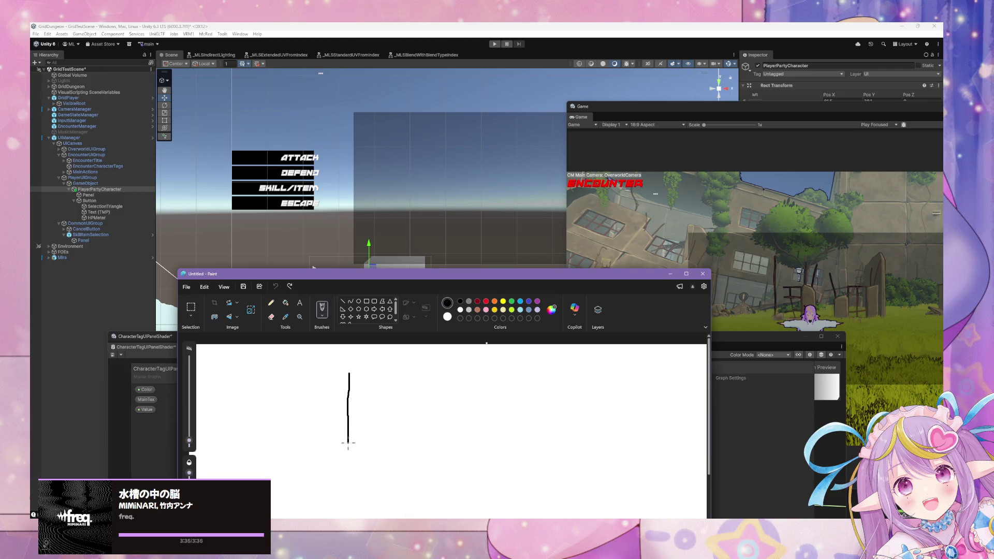
pyautogui.moveTo(349, 377)
pyautogui.mouseDown()
pyautogui.moveTo(543, 381)
pyautogui.moveTo(548, 457)
pyautogui.mouseUp()
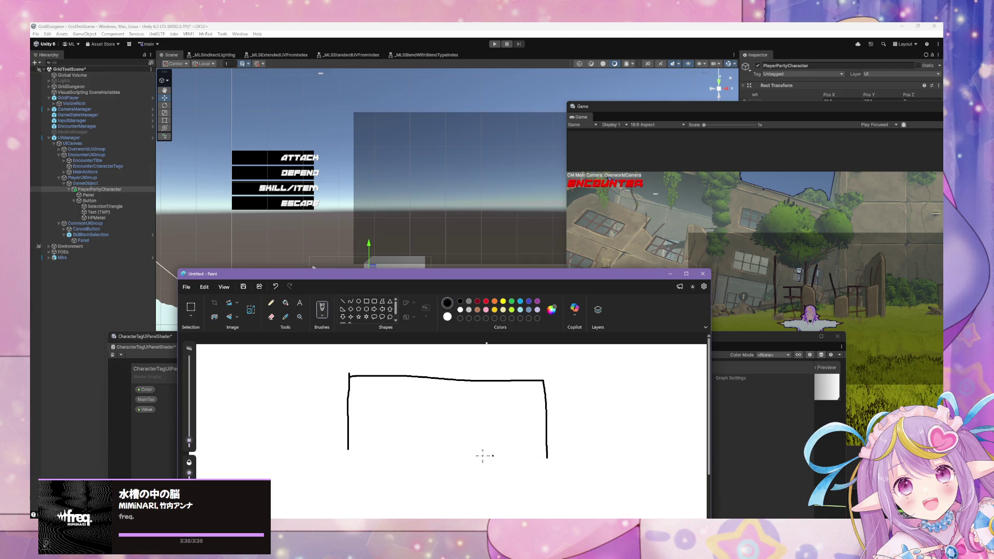
pyautogui.moveTo(339, 459); pyautogui.dragTo(548, 462)
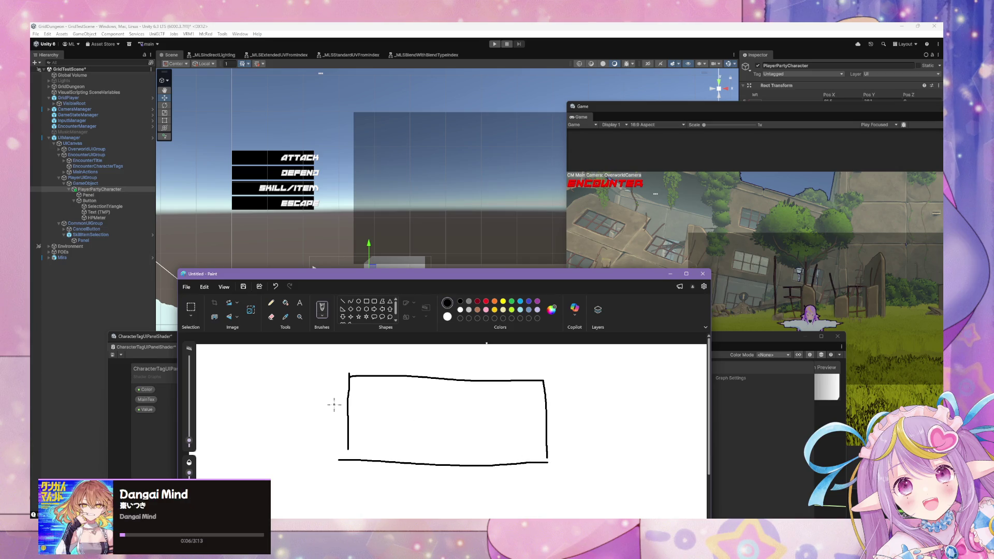
pyautogui.moveTo(334, 405); pyautogui.dragTo(376, 361)
pyautogui.moveTo(555, 429); pyautogui.dragTo(517, 479)
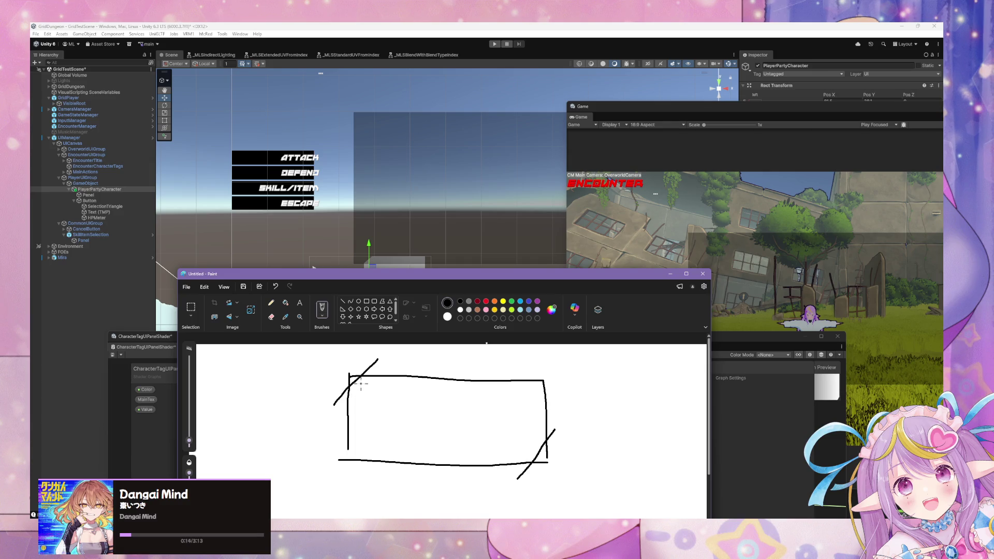
# - Add dashed lines inside the rectangle's edges and an arrowhead on the lower diagonal
pyautogui.moveTo(363, 407); pyautogui.dragTo(362, 424)
pyautogui.moveTo(359, 389); pyautogui.dragTo(424, 391)
pyautogui.moveTo(450, 391); pyautogui.dragTo(457, 392)
pyautogui.moveTo(373, 444); pyautogui.dragTo(529, 444)
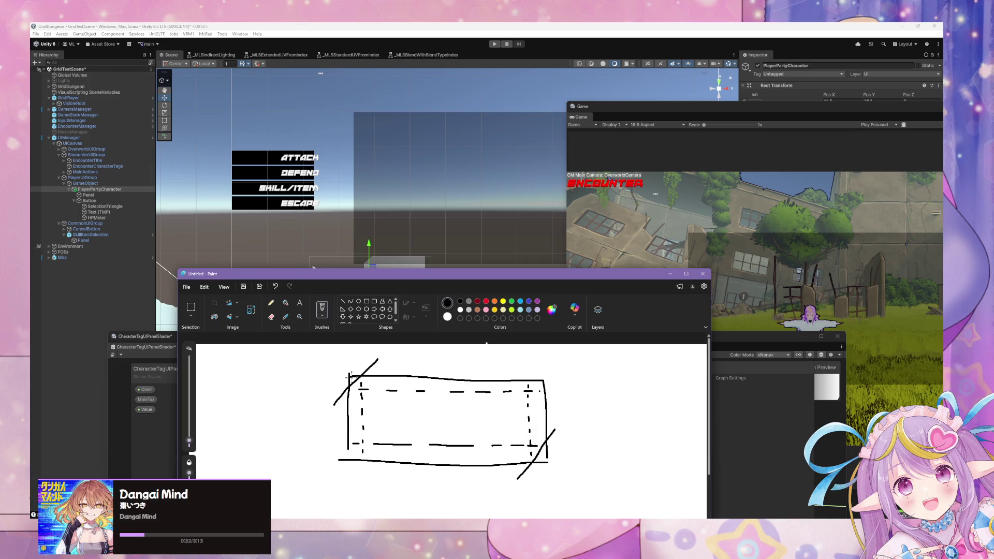
pyautogui.moveTo(382, 369)
pyautogui.mouseDown()
pyautogui.moveTo(361, 388)
pyautogui.moveTo(383, 367)
pyautogui.mouseUp()
pyautogui.moveTo(514, 474); pyautogui.dragTo(530, 483)
# - Bring the shader graph in front of Paint and tidy the Screen Position and Swizzle nodes, keeping Default mode
pyautogui.moveTo(509, 275); pyautogui.dragTo(123, 213)
pyautogui.click(371, 396)
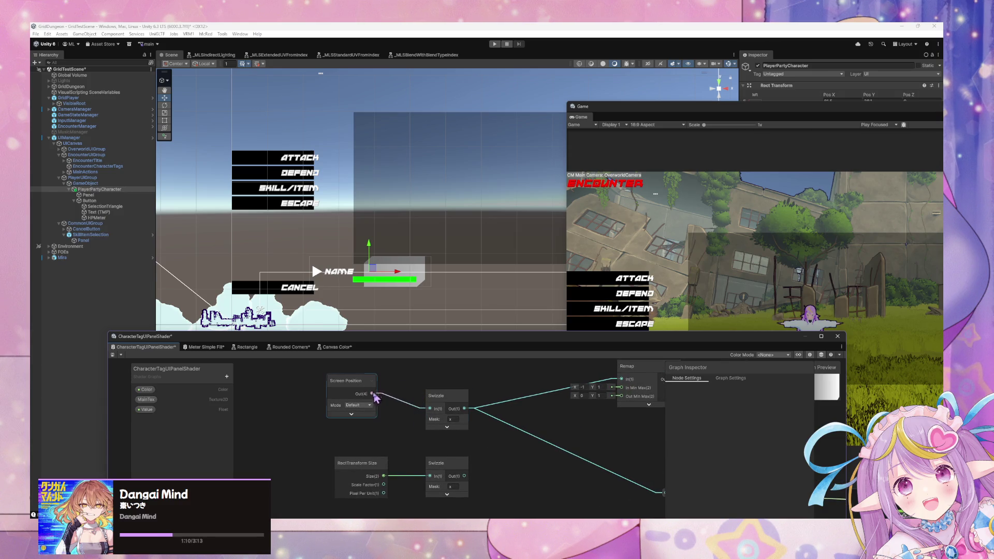
pyautogui.click(368, 406)
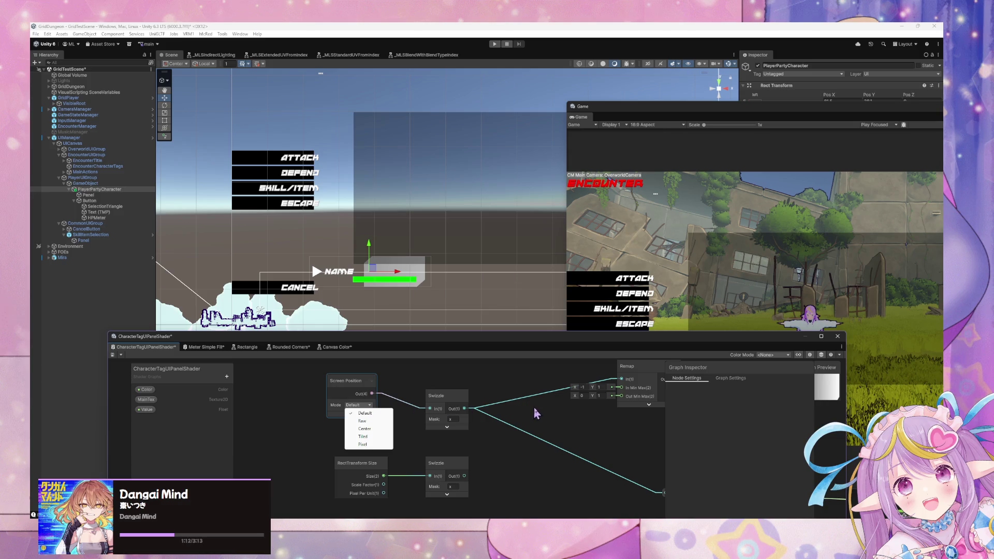
pyautogui.click(545, 414)
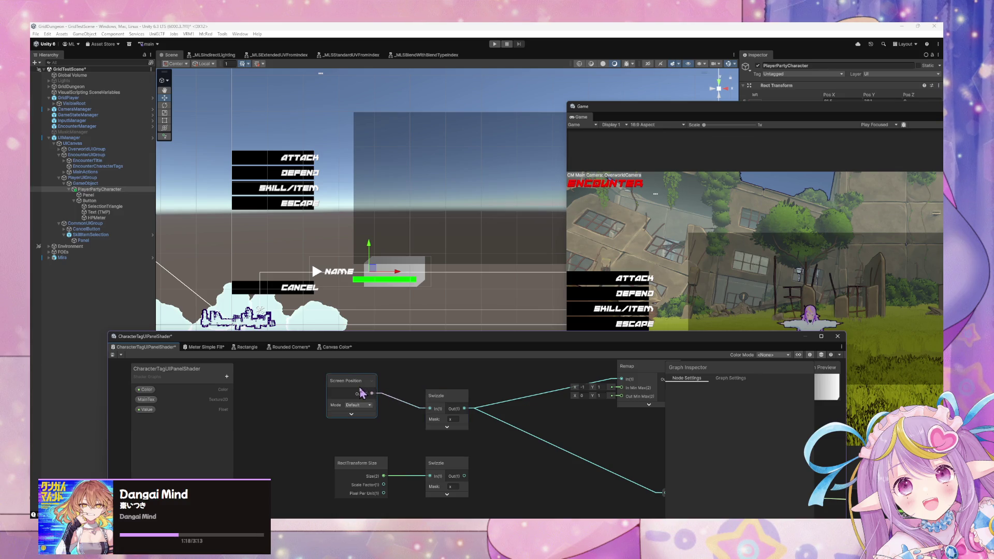
pyautogui.moveTo(352, 382); pyautogui.dragTo(340, 392)
pyautogui.rightClick(513, 408)
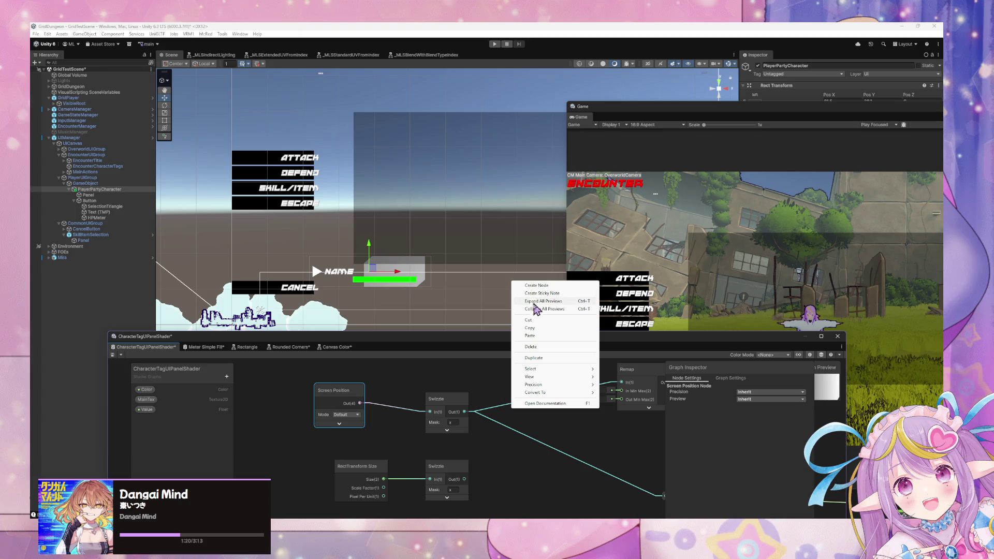
pyautogui.click(489, 413)
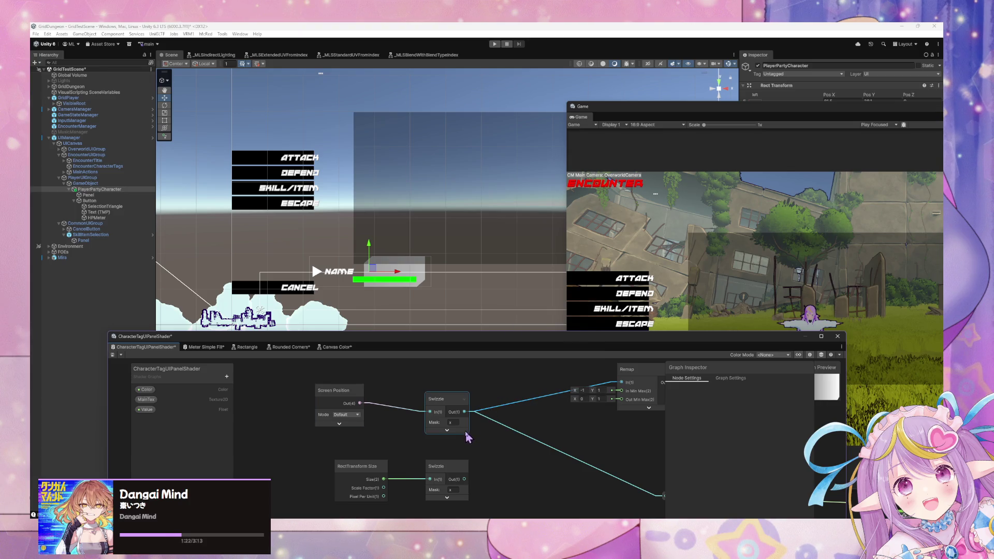
pyautogui.moveTo(463, 438); pyautogui.dragTo(458, 432)
# - Add a Distance node and connect the upper Swizzle output to its A input
pyautogui.rightClick(537, 430)
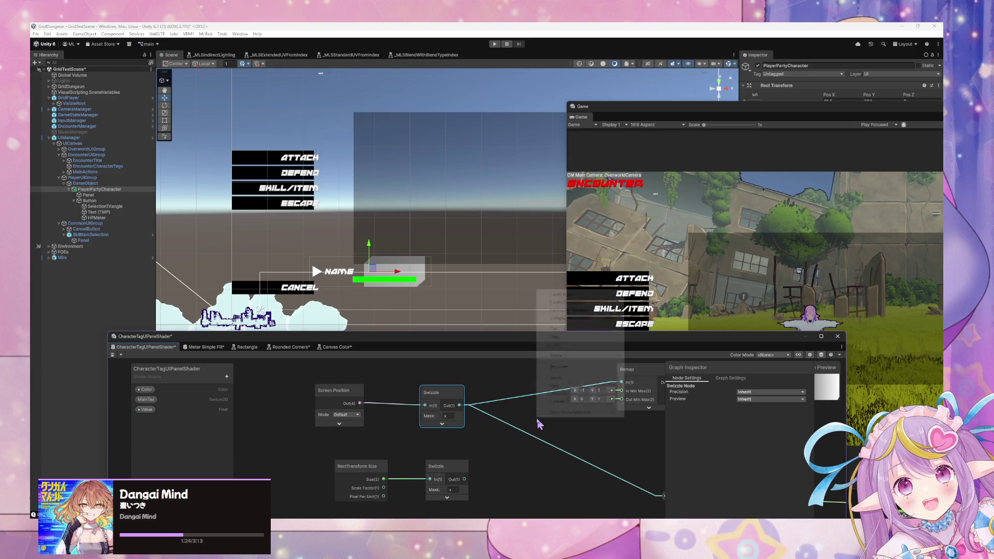
pyautogui.click(572, 295)
pyautogui.write('distance')
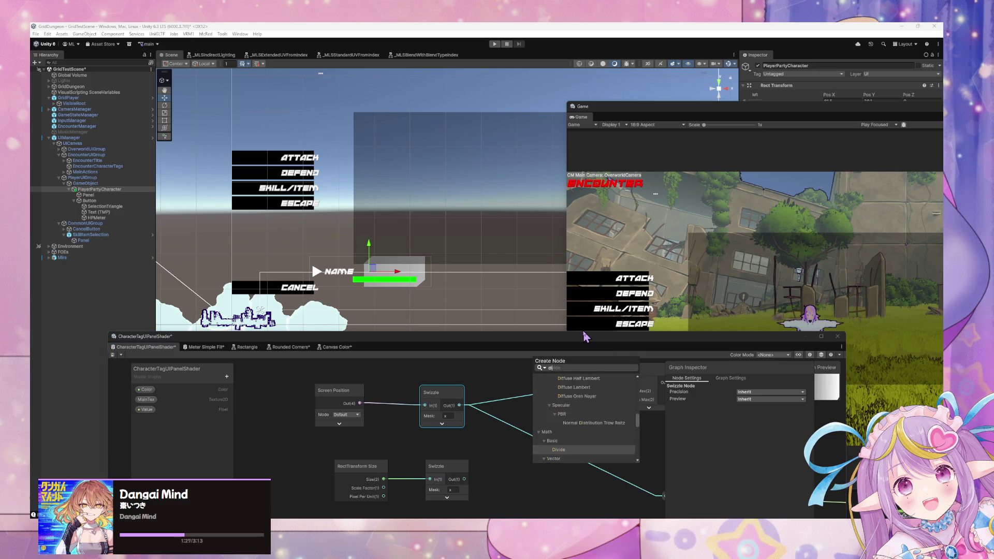
pyautogui.press('Return')
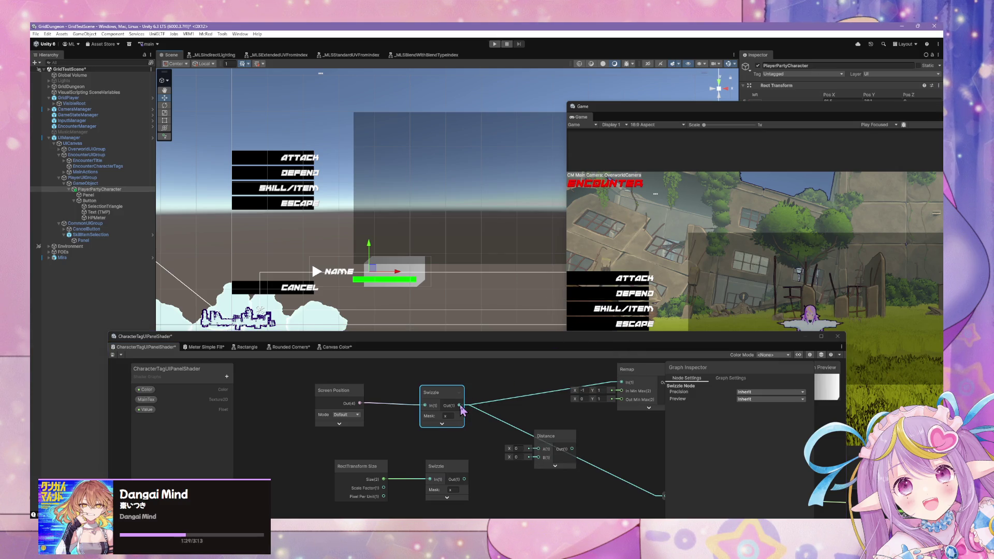
pyautogui.moveTo(459, 405); pyautogui.dragTo(539, 449)
# - Add a Divide node fed by the lower Swizzle, divided by 2, and rearrange the RectTransform Size nodes
pyautogui.rightClick(491, 495)
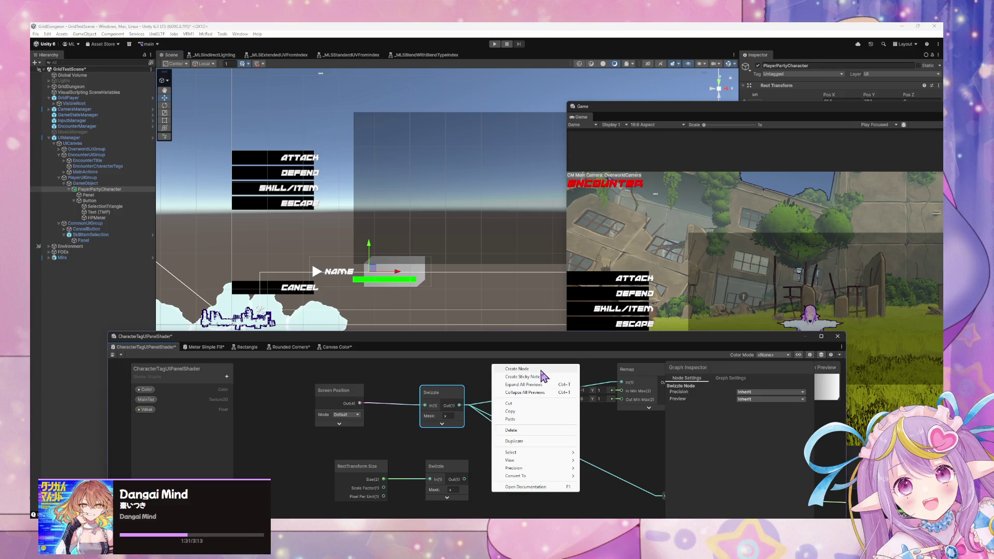
pyautogui.click(541, 368)
pyautogui.write('div')
pyautogui.press('Return')
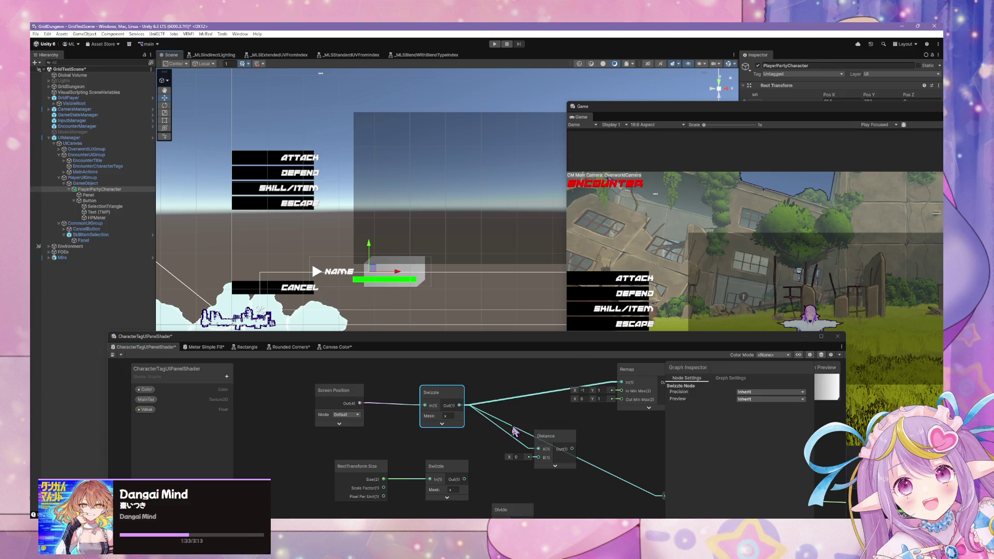
pyautogui.moveTo(464, 479)
pyautogui.mouseDown()
pyautogui.moveTo(484, 515)
pyautogui.moveTo(495, 463)
pyautogui.moveTo(473, 460)
pyautogui.moveTo(461, 435)
pyautogui.mouseUp()
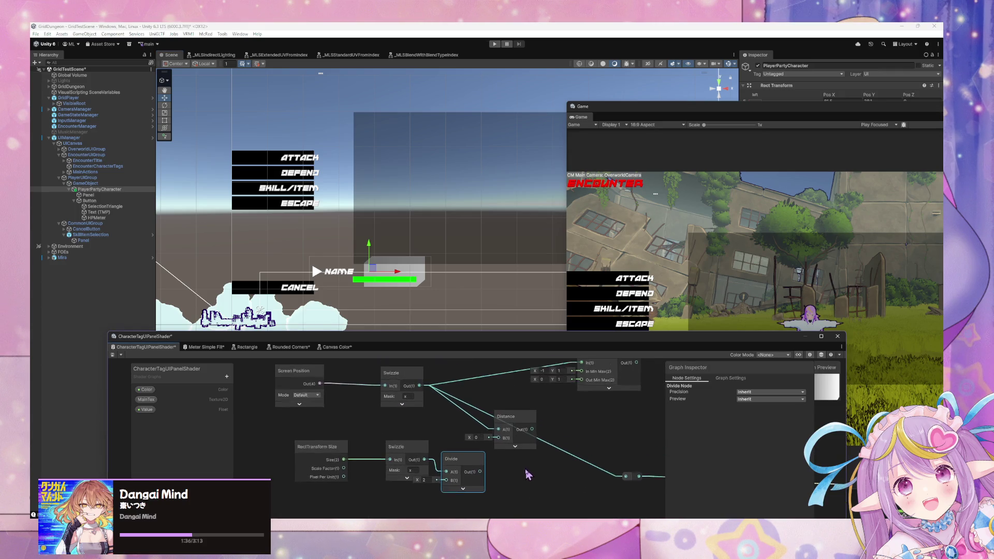
pyautogui.moveTo(410, 456); pyautogui.dragTo(376, 476)
pyautogui.moveTo(317, 450); pyautogui.dragTo(265, 469)
pyautogui.moveTo(450, 467); pyautogui.dragTo(440, 475)
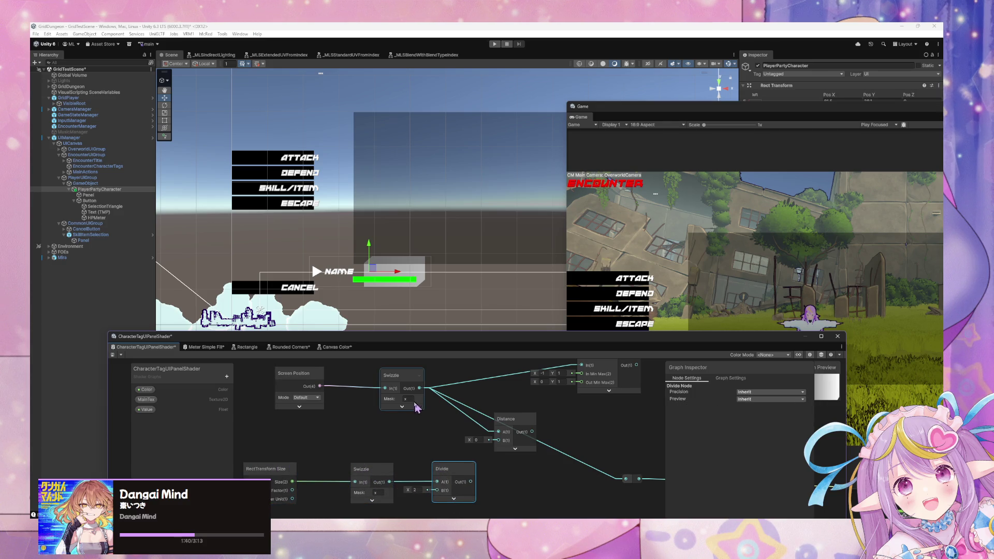
# - Connect the Divide output to the Distance node's B input and save the shader graph
pyautogui.rightClick(427, 421)
pyautogui.click(452, 298)
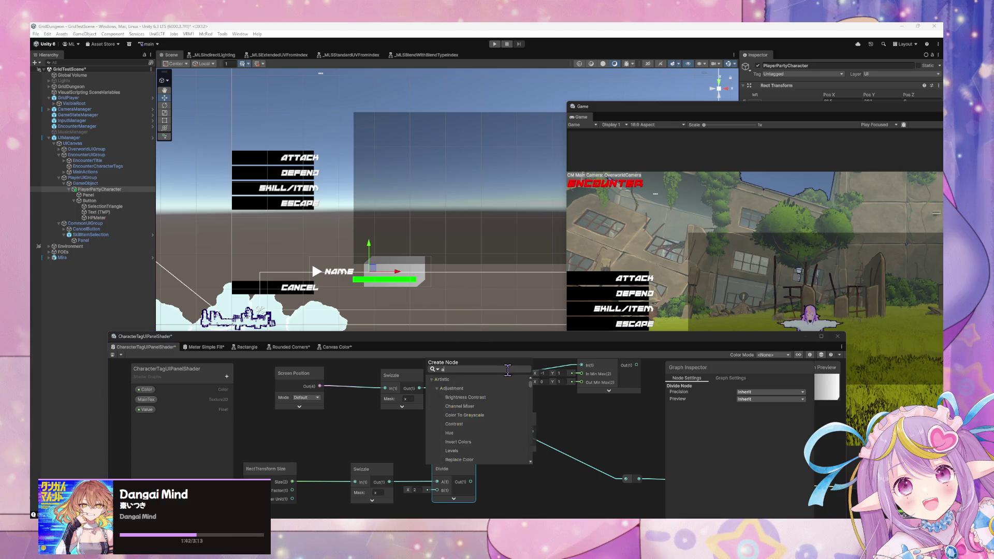
pyautogui.write('add')
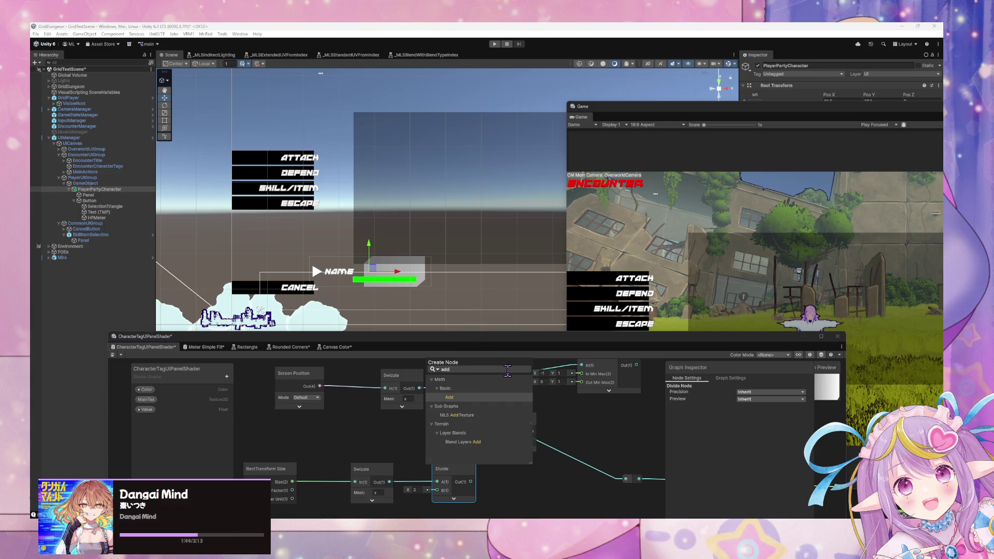
pyautogui.press('BackSpace')
pyautogui.press('BackSpace')
pyautogui.press('BackSpace')
pyautogui.write('distance')
pyautogui.click(517, 421)
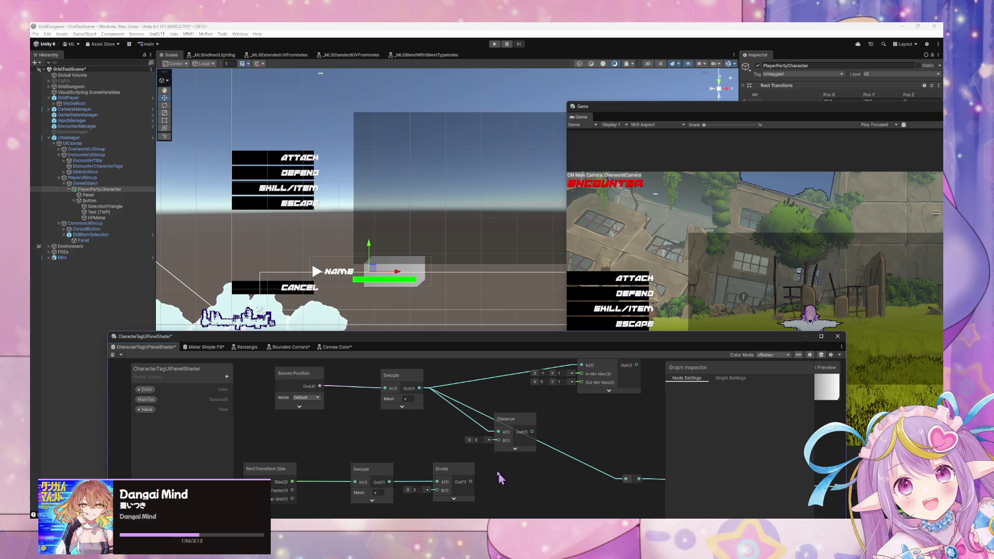
pyautogui.moveTo(470, 482); pyautogui.dragTo(511, 439)
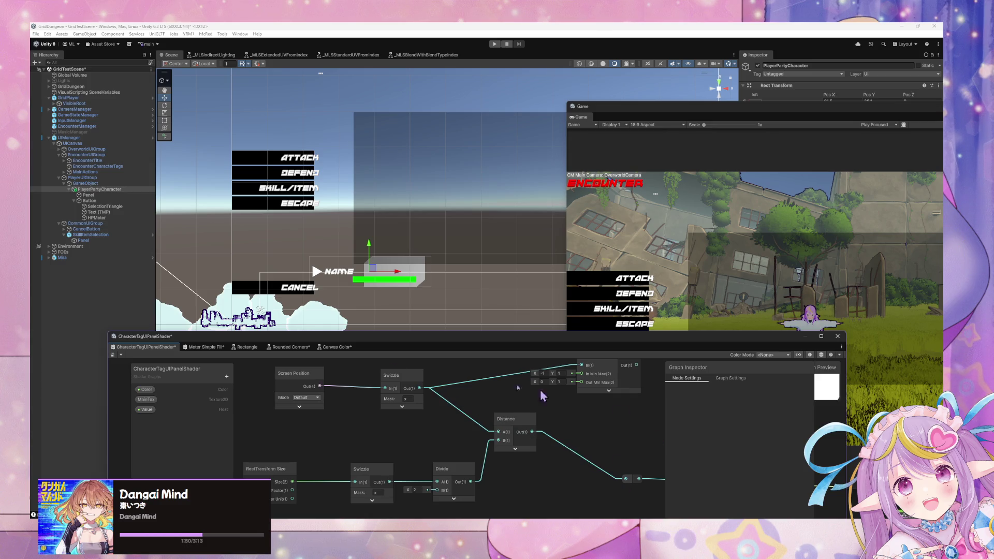
pyautogui.click(113, 354)
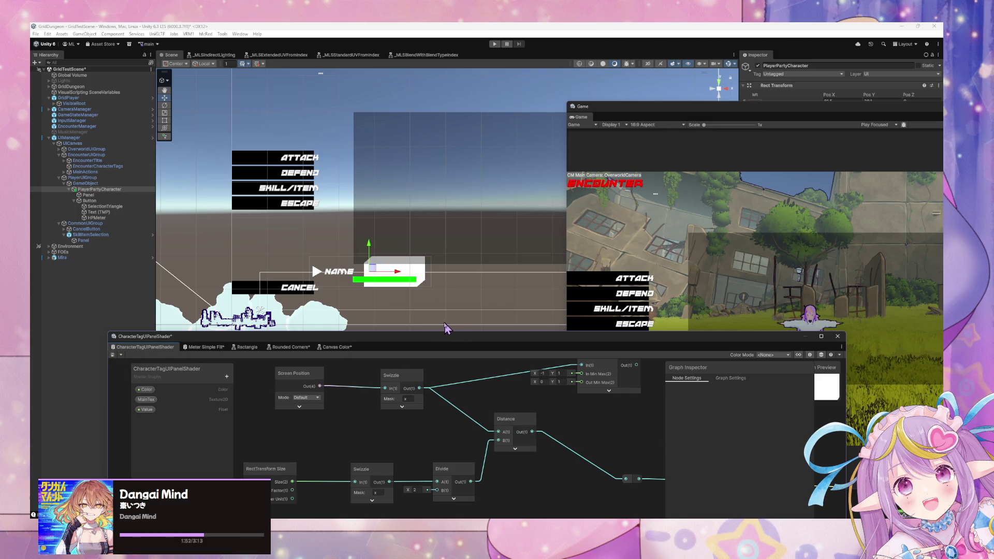
# - Zoom and pan the graph toward the Fragment output, then save the shader again
pyautogui.scroll(2, 440, 300)
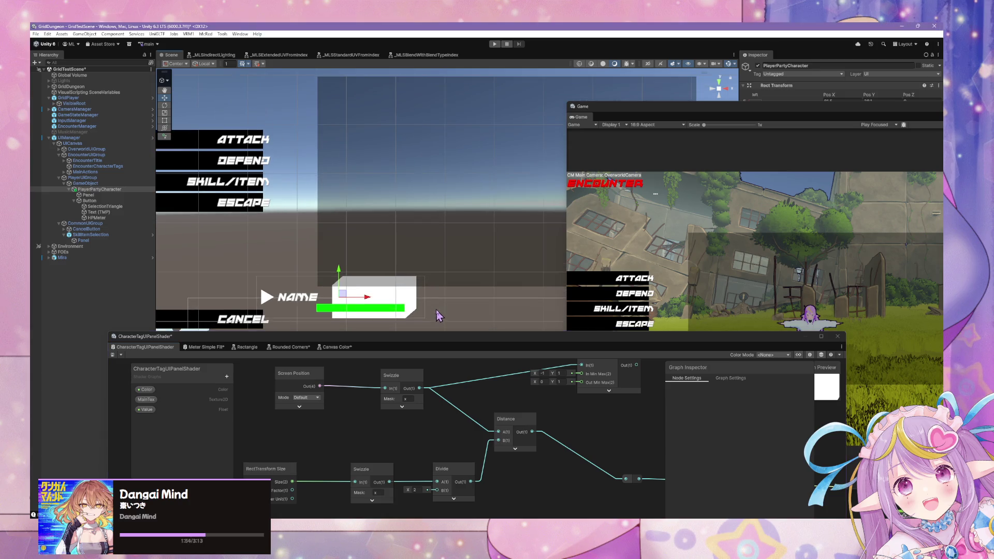
pyautogui.scroll(5, 456, 254)
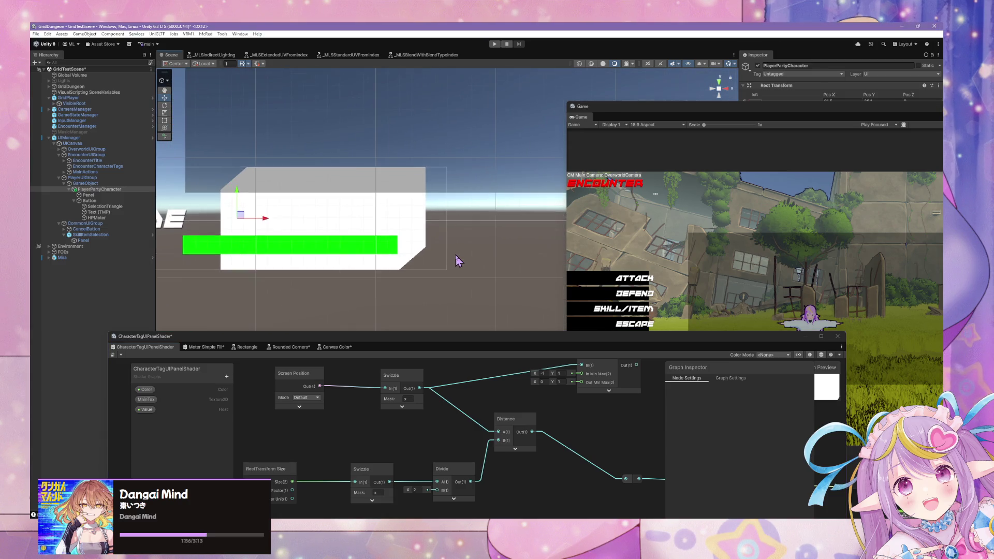
pyautogui.scroll(-6, 455, 254)
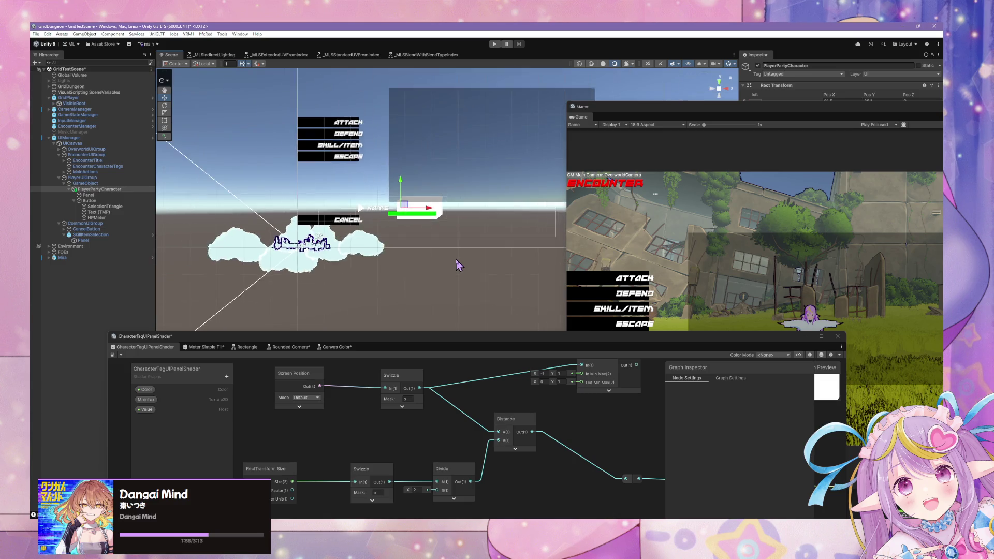
pyautogui.scroll(5, 455, 261)
pyautogui.moveTo(531, 449)
pyautogui.mouseDown()
pyautogui.moveTo(402, 384)
pyautogui.moveTo(220, 361)
pyautogui.mouseUp()
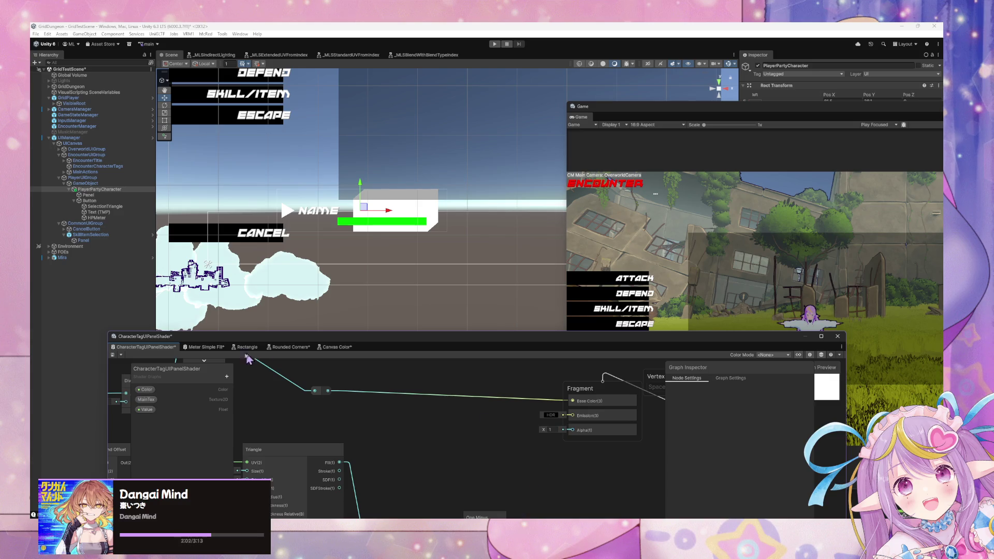
pyautogui.click(112, 354)
# - Re-centre the tag panel in the Scene view and inspect the Distance node's preview
pyautogui.moveTo(370, 278); pyautogui.dragTo(482, 363)
pyautogui.moveTo(219, 354); pyautogui.dragTo(415, 417)
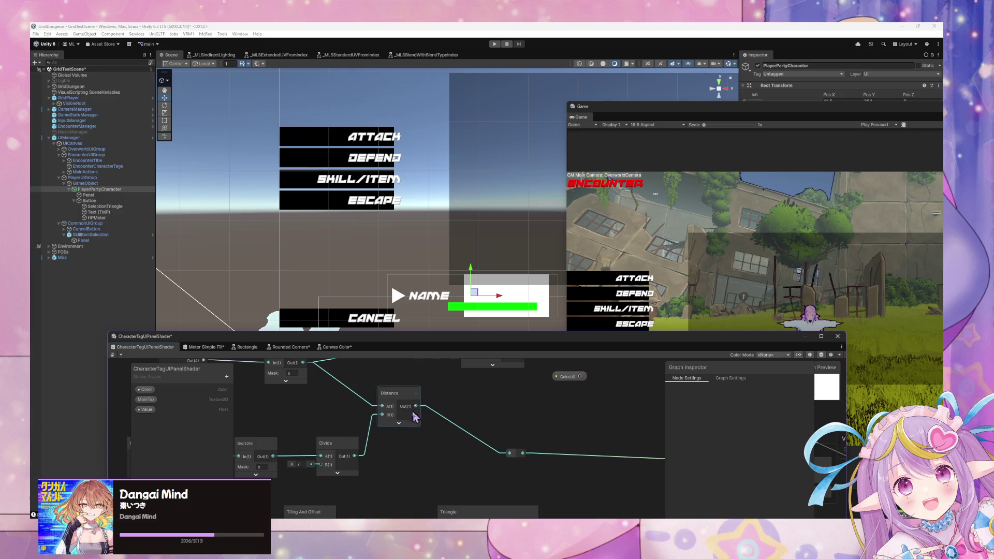
pyautogui.click(400, 423)
pyautogui.click(399, 423)
pyautogui.click(402, 425)
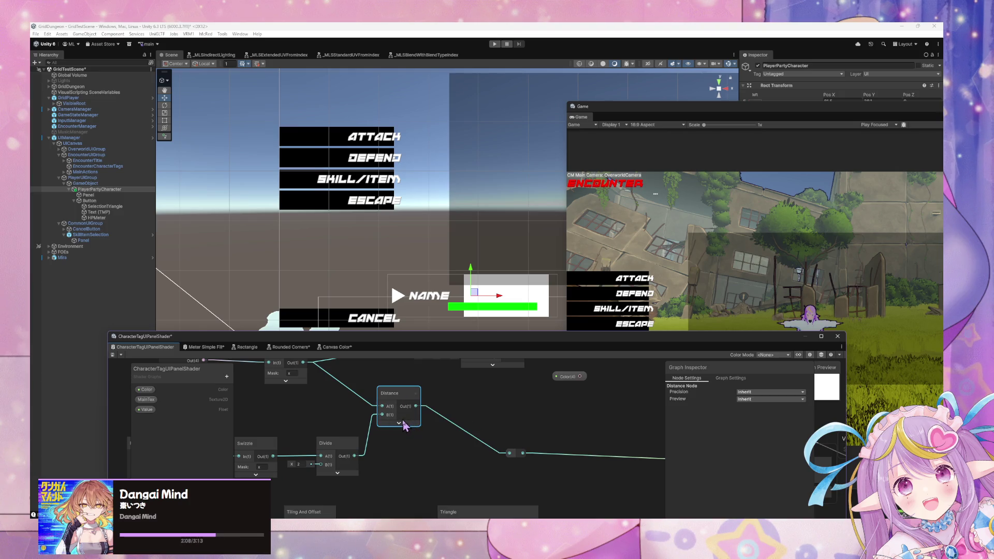
pyautogui.click(400, 424)
pyautogui.click(413, 430)
# - Pull a wire from the Distance output near the Remap node, then review the Screen Position and Divide nodes
pyautogui.moveTo(400, 383); pyautogui.dragTo(358, 399)
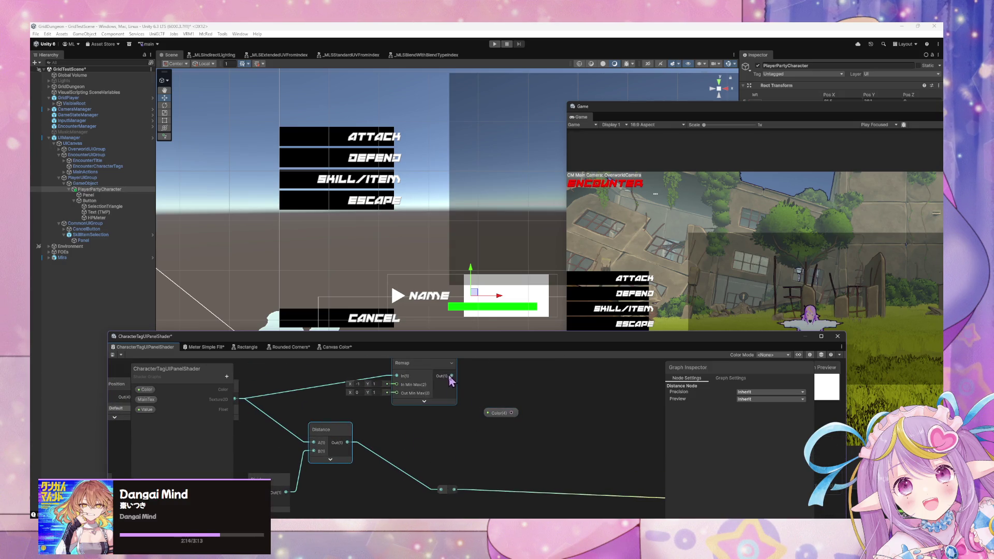
pyautogui.moveTo(347, 443)
pyautogui.mouseDown()
pyautogui.moveTo(365, 422)
pyautogui.moveTo(397, 441)
pyautogui.mouseUp()
pyautogui.click(359, 437)
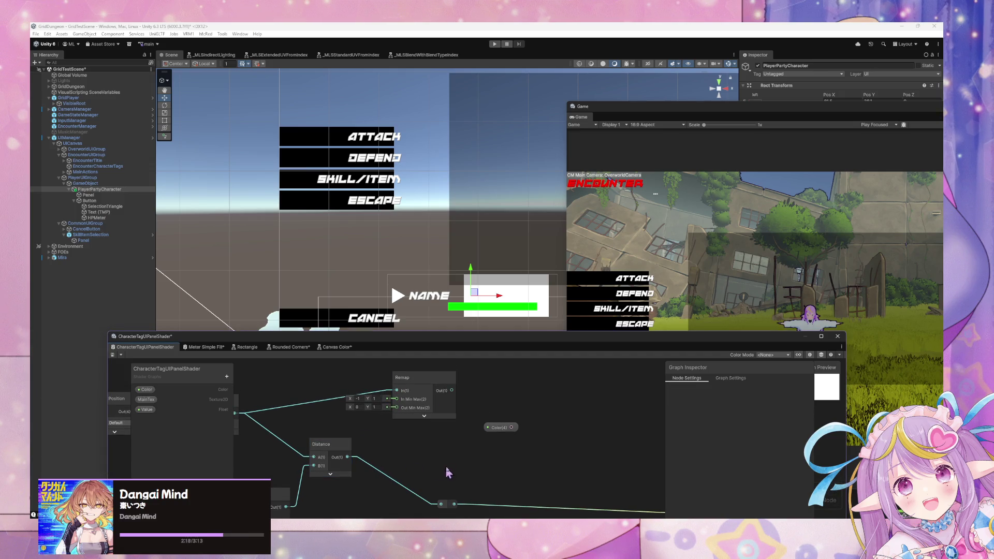
pyautogui.moveTo(449, 473)
pyautogui.mouseDown()
pyautogui.moveTo(513, 459)
pyautogui.moveTo(498, 454)
pyautogui.mouseUp()
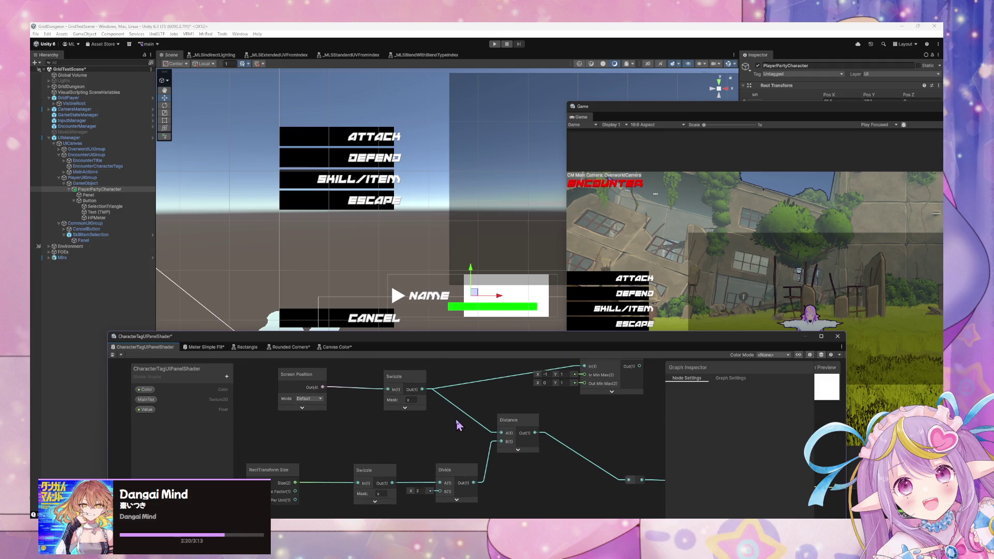
# - Select the Distance node, switch the Screen Position mode to Raw, and save the graph
pyautogui.moveTo(679, 346)
pyautogui.mouseDown()
pyautogui.moveTo(422, 344)
pyautogui.moveTo(569, 388)
pyautogui.moveTo(568, 312)
pyautogui.mouseUp()
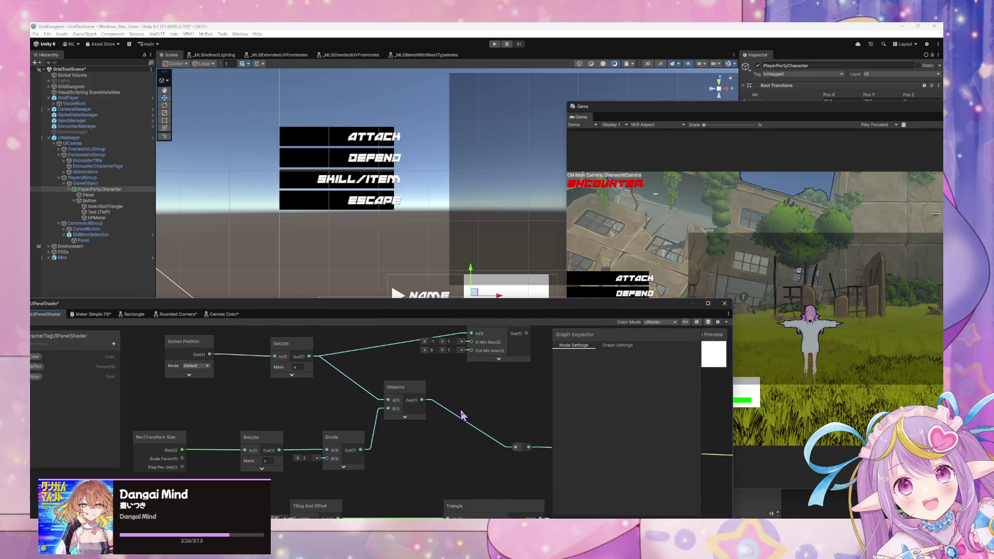
pyautogui.click(398, 384)
pyautogui.click(196, 365)
pyautogui.click(210, 383)
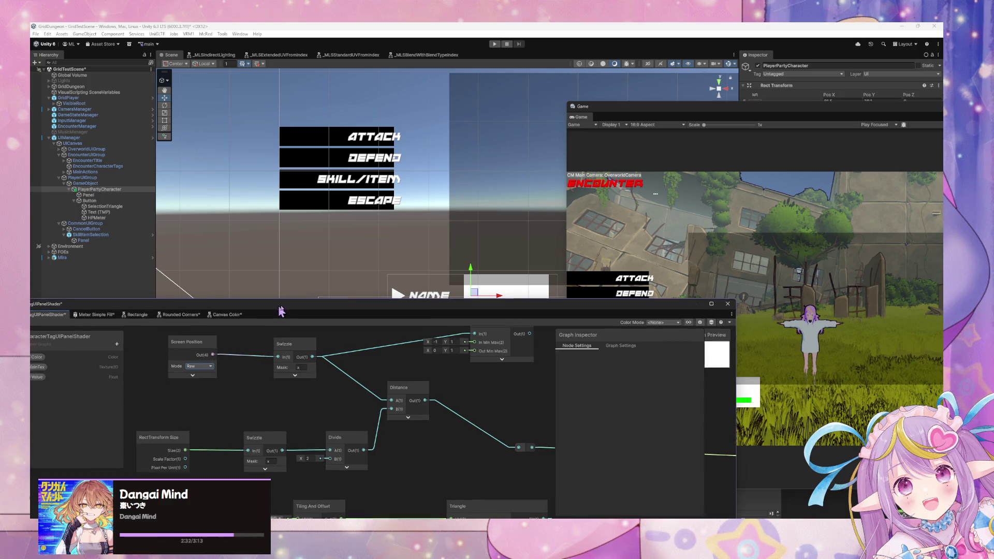
pyautogui.moveTo(279, 305); pyautogui.dragTo(425, 307)
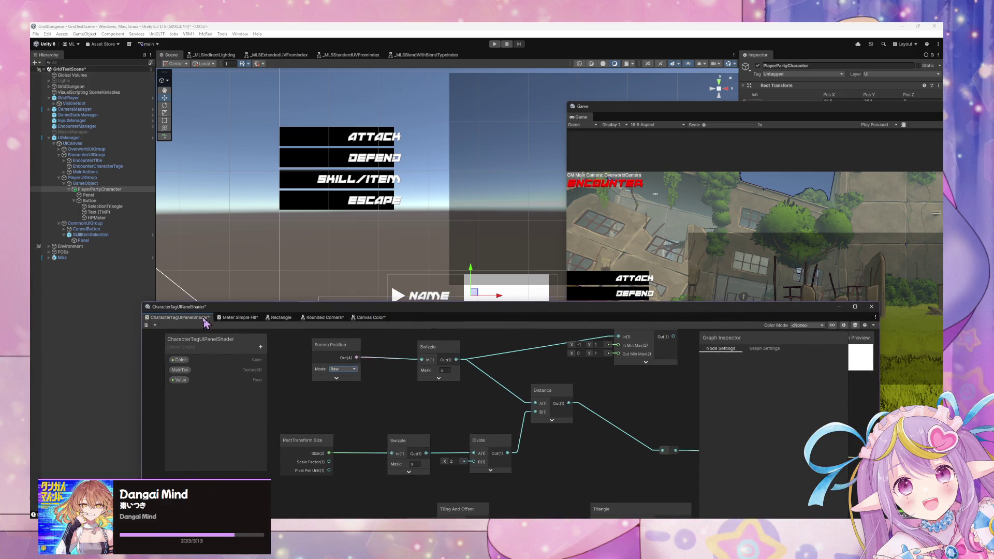
pyautogui.click(146, 325)
# - Change the Screen Position node's mode from Raw to Pixel
pyautogui.moveTo(518, 316); pyautogui.dragTo(436, 312)
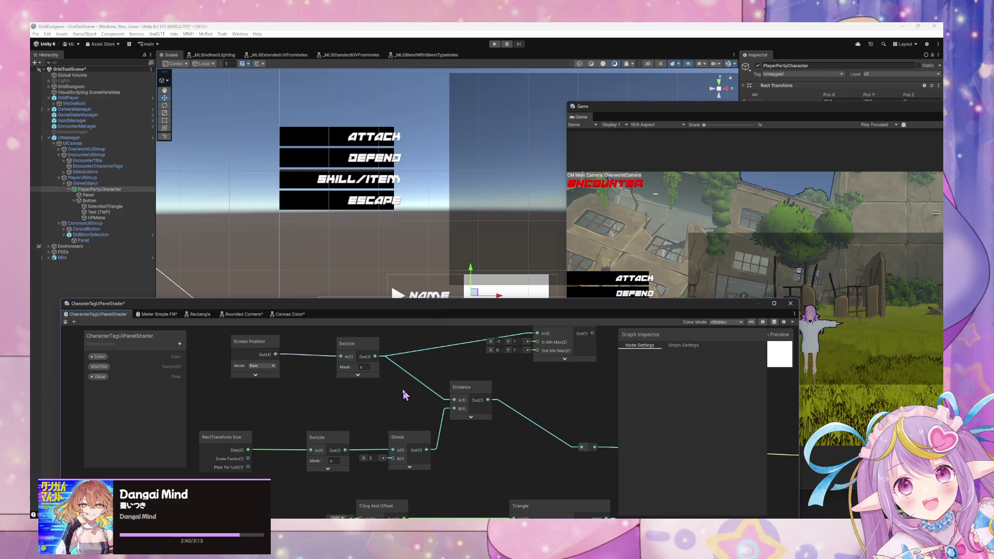
pyautogui.click(262, 366)
pyautogui.click(266, 412)
pyautogui.rightClick(284, 345)
pyautogui.click(521, 433)
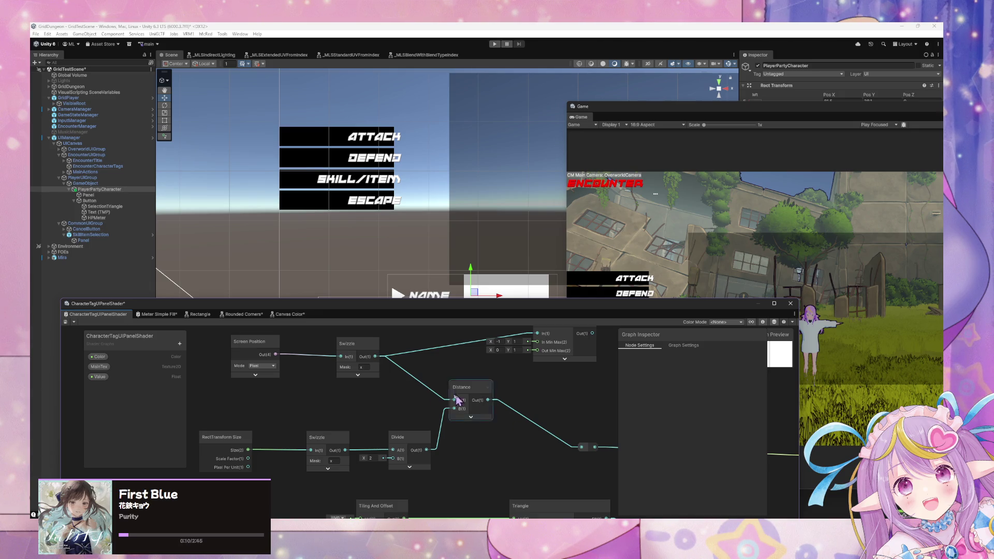
# - Set the Screen Position node's mode back to Default
pyautogui.press('a')
pyautogui.rightClick(380, 406)
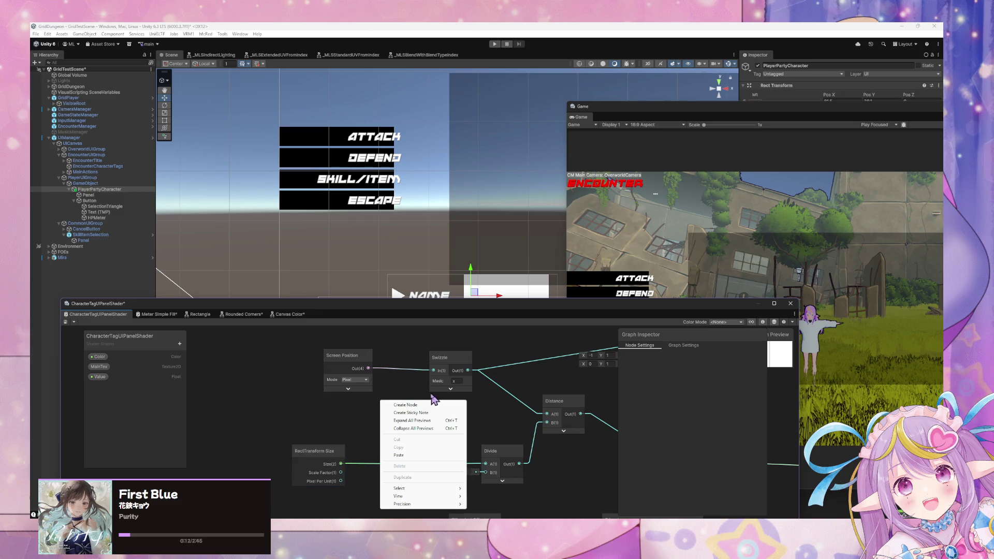
pyautogui.click(420, 403)
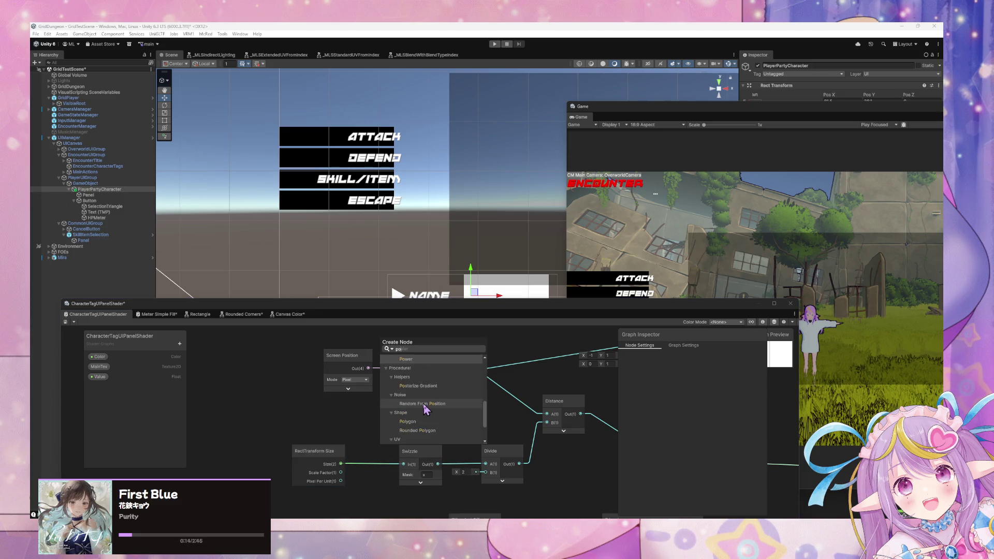
pyautogui.click(355, 380)
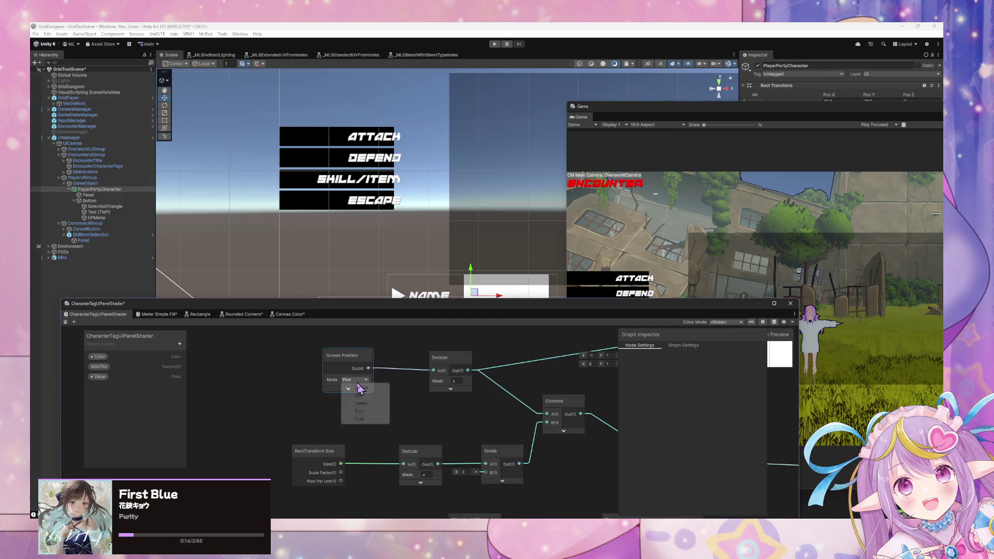
pyautogui.click(355, 380)
pyautogui.click(357, 387)
# - Add a Transform node converting from Screen to Object space
pyautogui.rightClick(407, 406)
pyautogui.click(432, 410)
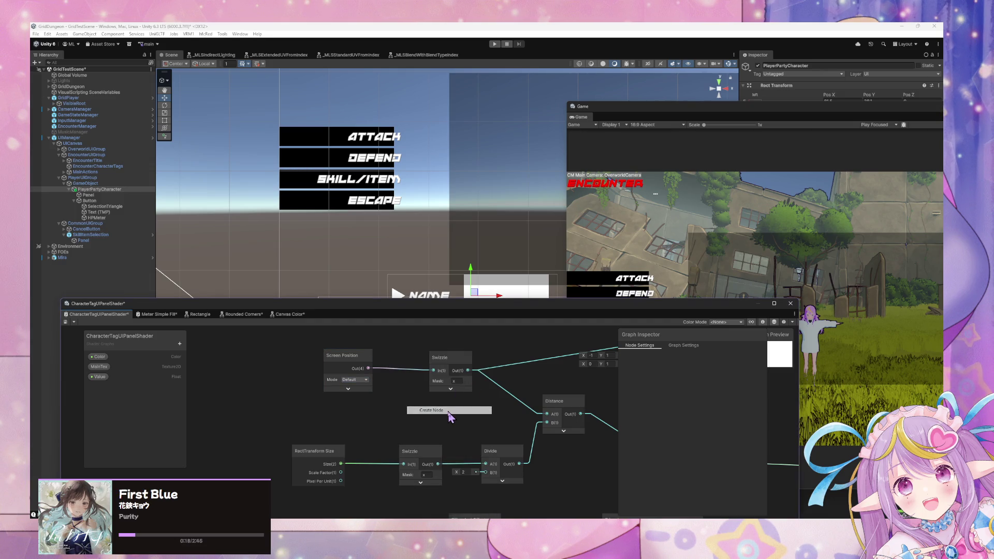
pyautogui.write('trams')
pyautogui.press('BackSpace')
pyautogui.press('BackSpace')
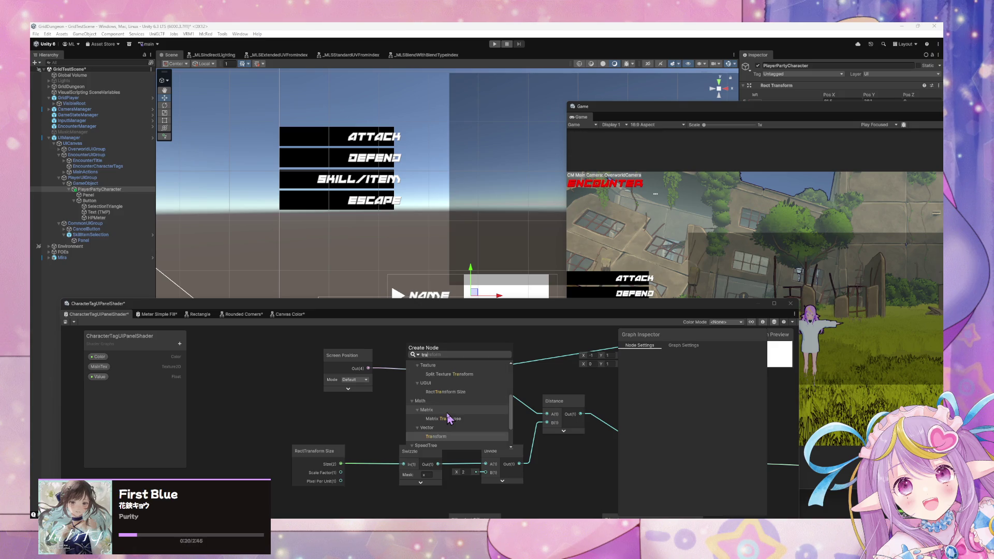
pyautogui.press('Return')
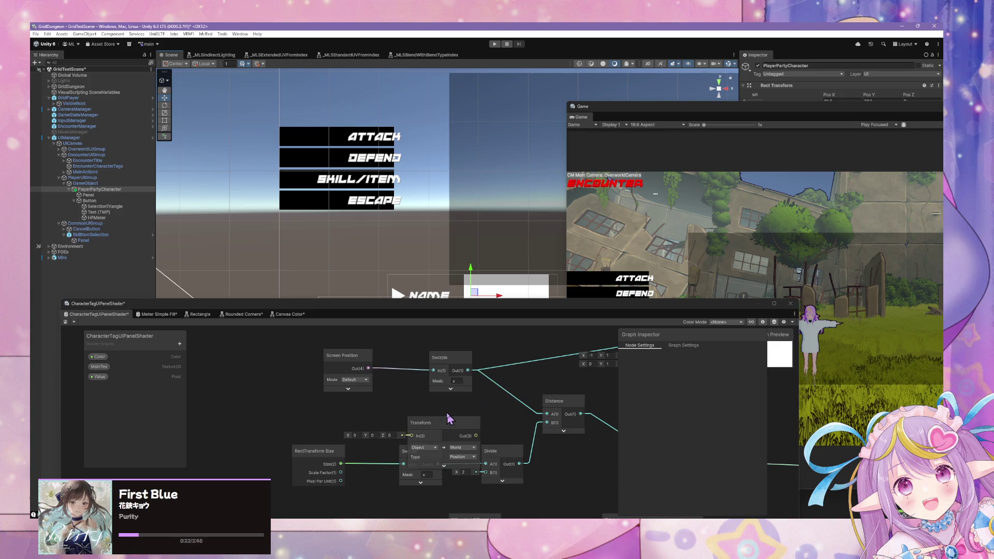
pyautogui.click(428, 449)
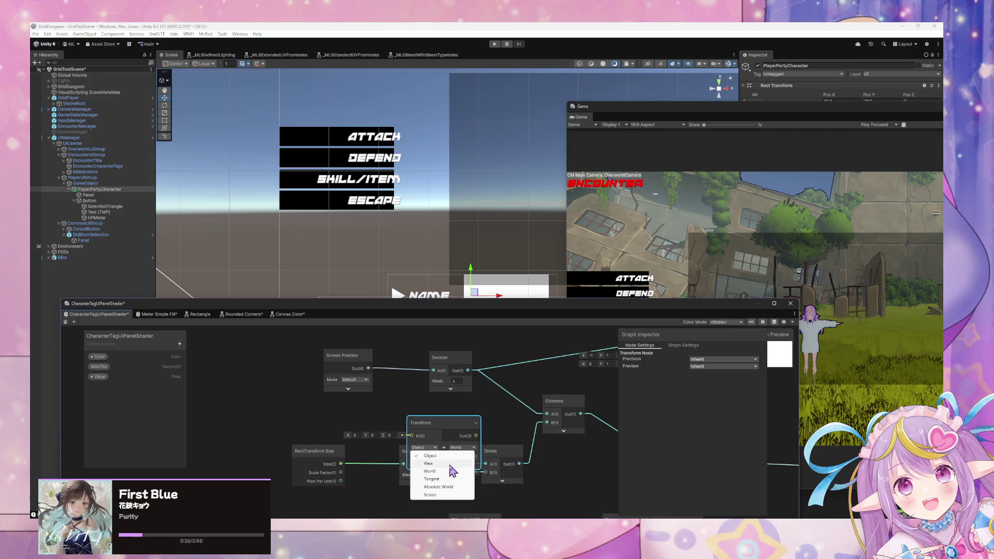
pyautogui.click(430, 495)
pyautogui.click(462, 447)
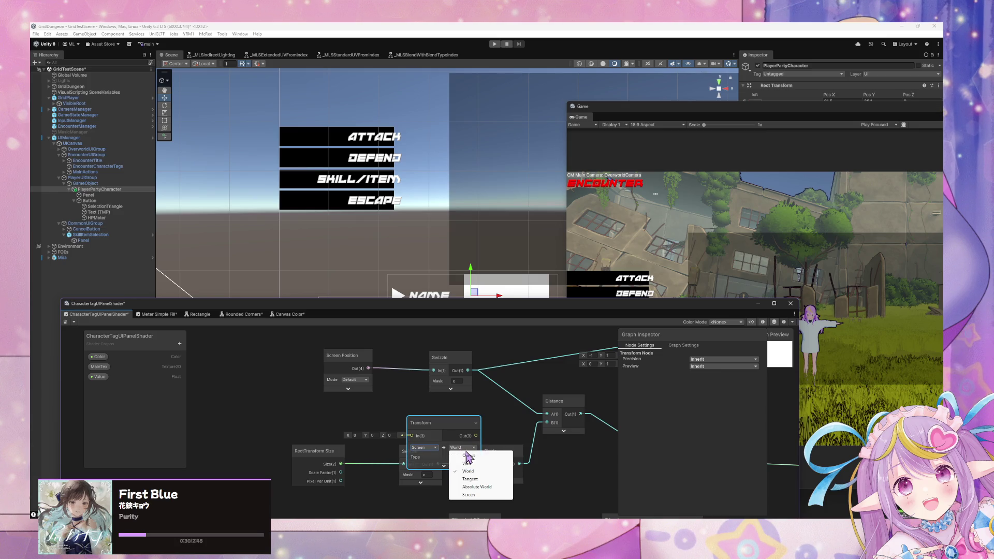
pyautogui.click(468, 455)
# - Wire Screen Position into the Transform and the Transform output into the Swizzle, then save
pyautogui.moveTo(450, 423); pyautogui.dragTo(431, 388)
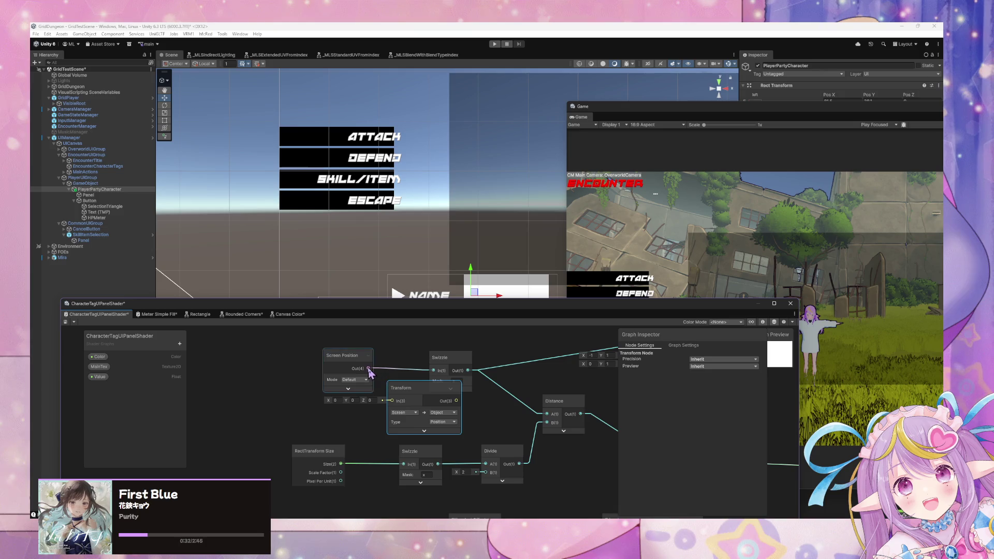
pyautogui.moveTo(368, 368)
pyautogui.mouseDown()
pyautogui.moveTo(392, 400)
pyautogui.moveTo(364, 358)
pyautogui.moveTo(319, 360)
pyautogui.mouseUp()
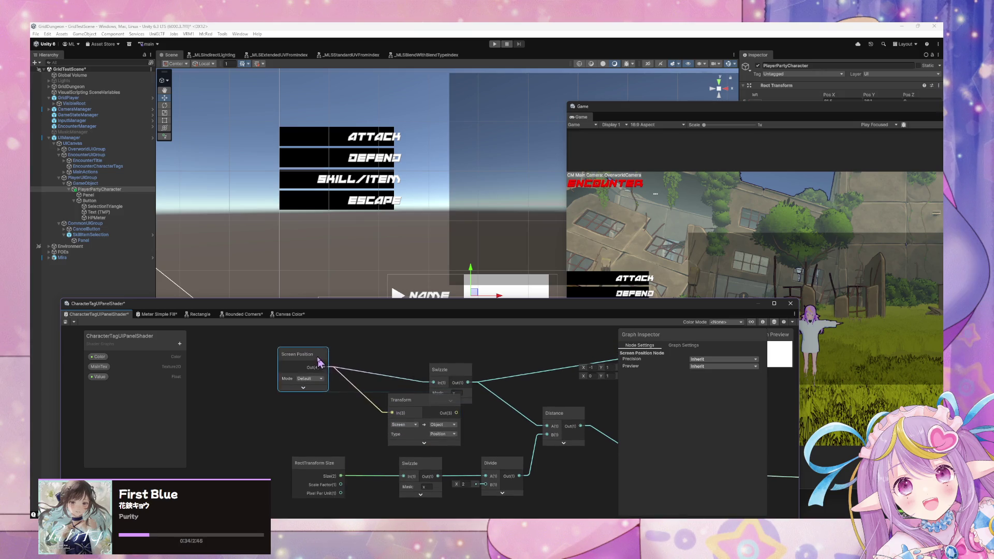
pyautogui.click(402, 425)
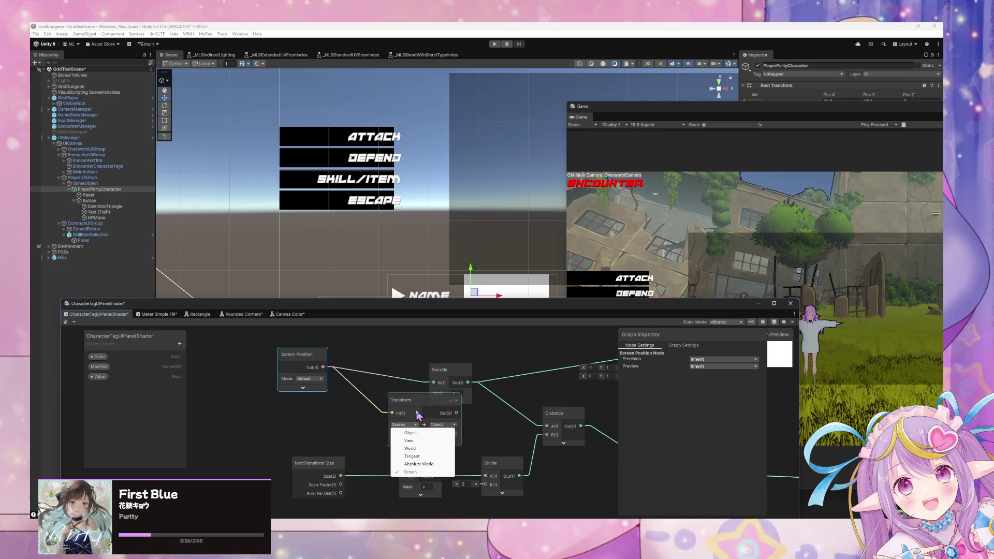
pyautogui.click(418, 414)
pyautogui.moveTo(415, 405); pyautogui.dragTo(369, 395)
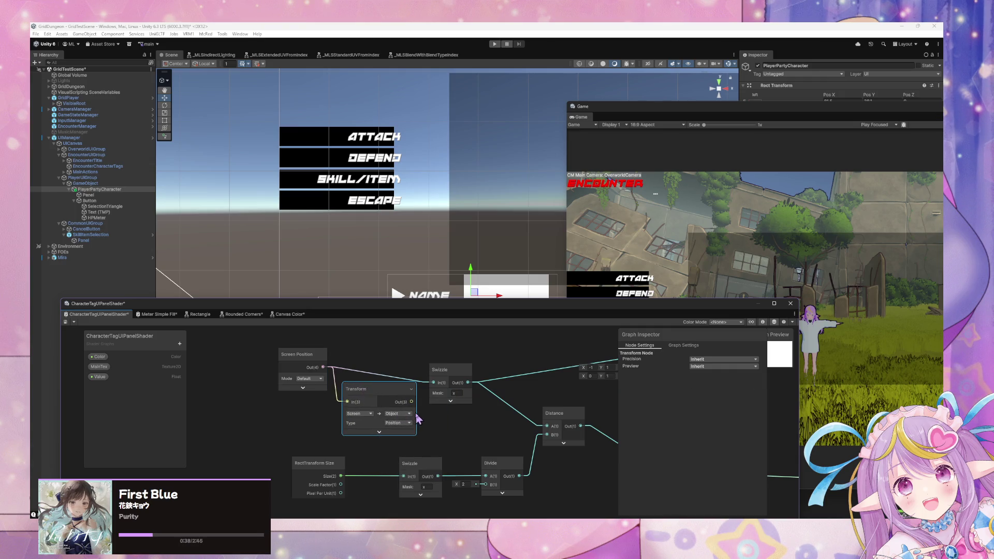
pyautogui.keyDown('shift'); pyautogui.click(441, 393); pyautogui.keyUp('shift')
pyautogui.moveTo(542, 429); pyautogui.dragTo(450, 431)
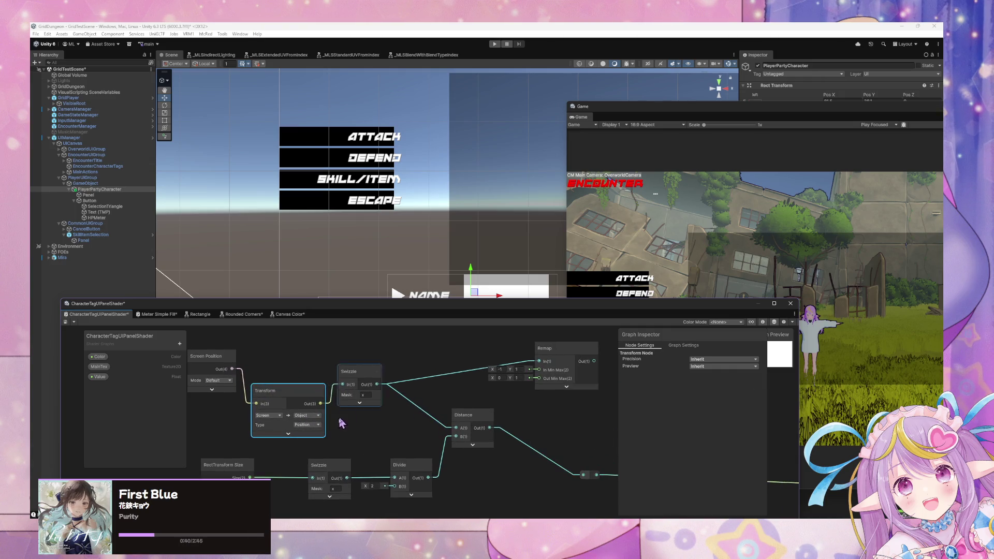
pyautogui.click(66, 322)
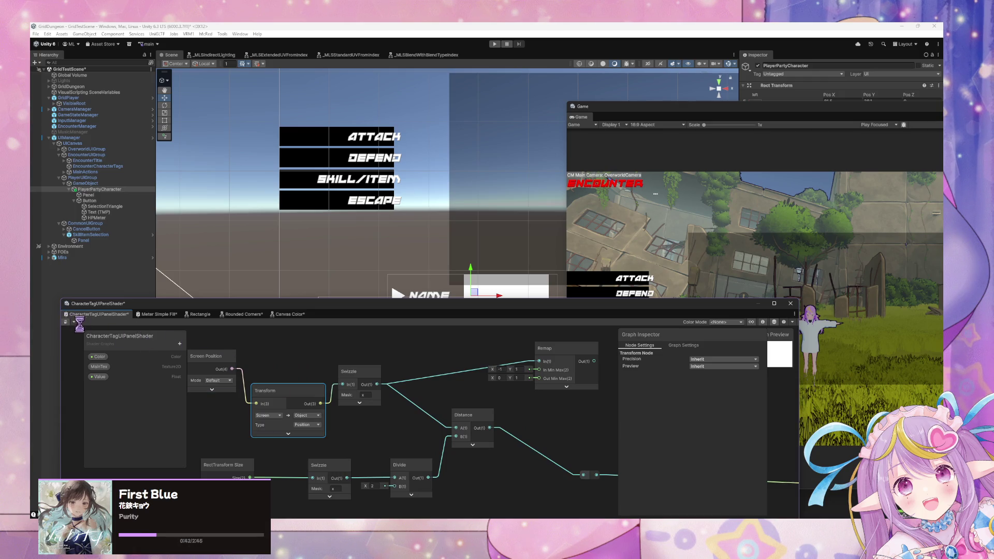
# - Move Screen Position left and Swizzle down-right, save, then slide the NAME panel left in the scene
pyautogui.moveTo(219, 357); pyautogui.dragTo(202, 391)
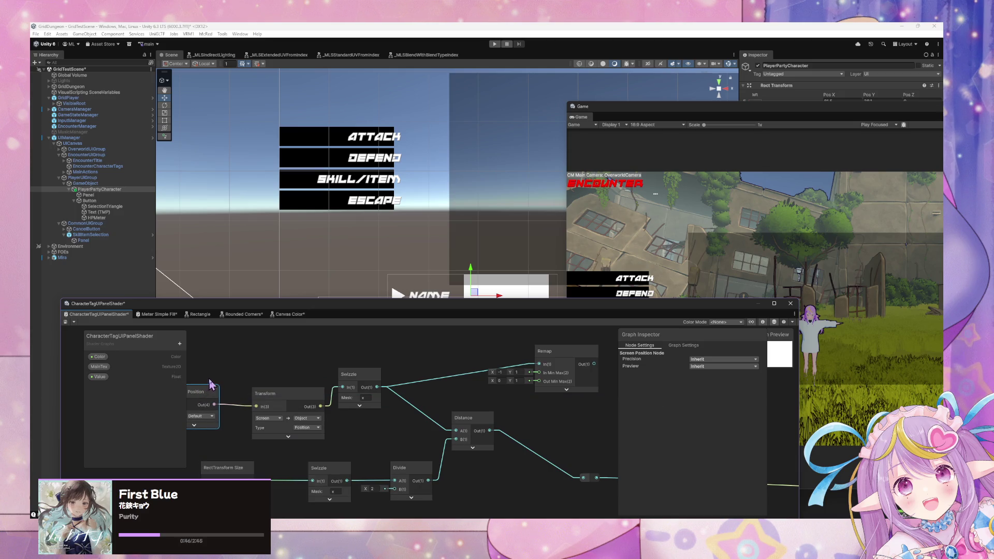
pyautogui.moveTo(362, 375)
pyautogui.mouseDown()
pyautogui.moveTo(379, 393)
pyautogui.moveTo(344, 367)
pyautogui.moveTo(502, 467)
pyautogui.mouseUp()
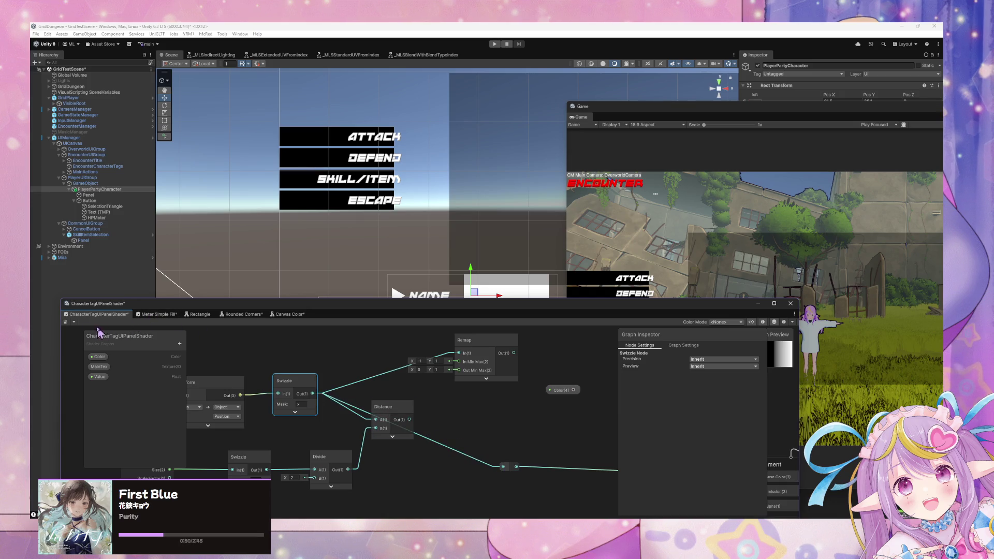
pyautogui.click(66, 322)
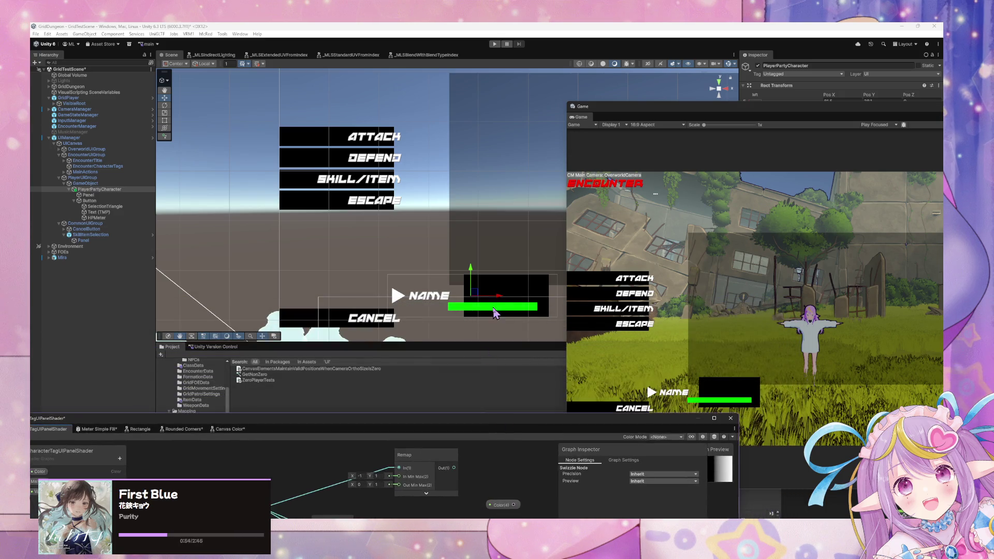
pyautogui.moveTo(500, 302)
pyautogui.mouseDown()
pyautogui.moveTo(247, 308)
pyautogui.moveTo(455, 317)
pyautogui.mouseUp()
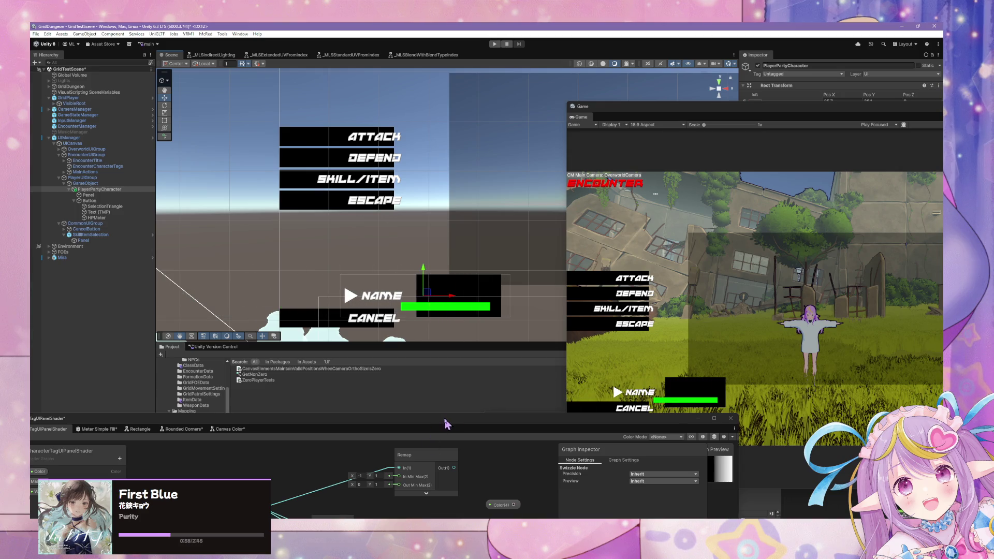
pyautogui.moveTo(446, 421); pyautogui.dragTo(626, 227)
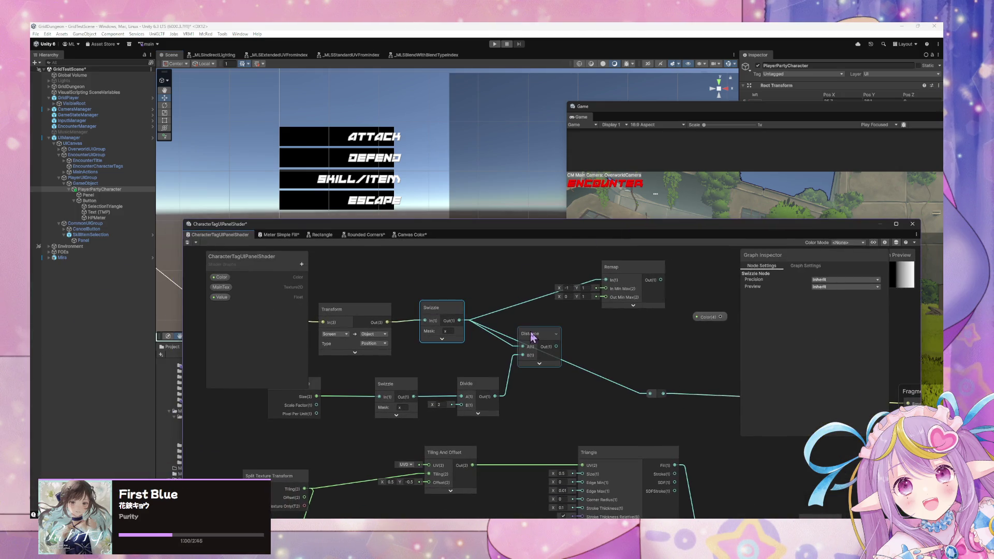
# - Reposition the Distance node and remove its stray connection
pyautogui.moveTo(556, 345)
pyautogui.mouseDown()
pyautogui.moveTo(544, 327)
pyautogui.moveTo(654, 402)
pyautogui.moveTo(599, 340)
pyautogui.mouseUp()
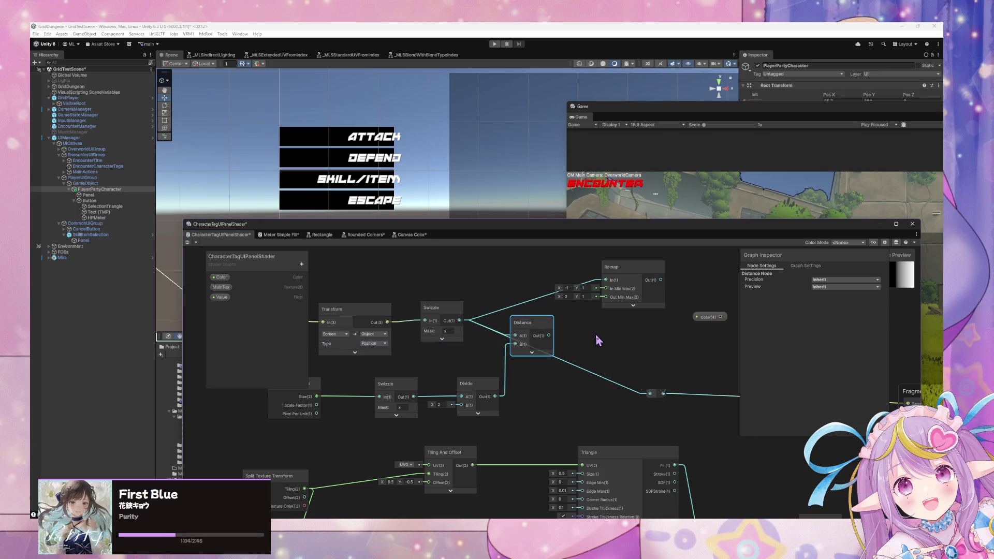
pyautogui.press('Escape')
pyautogui.moveTo(536, 330); pyautogui.dragTo(558, 383)
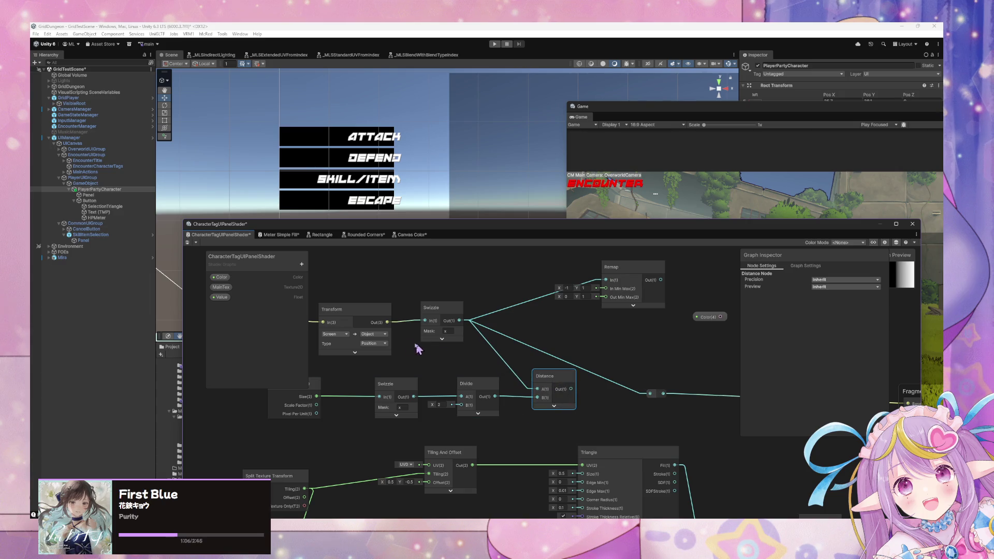
pyautogui.moveTo(370, 333); pyautogui.dragTo(448, 346)
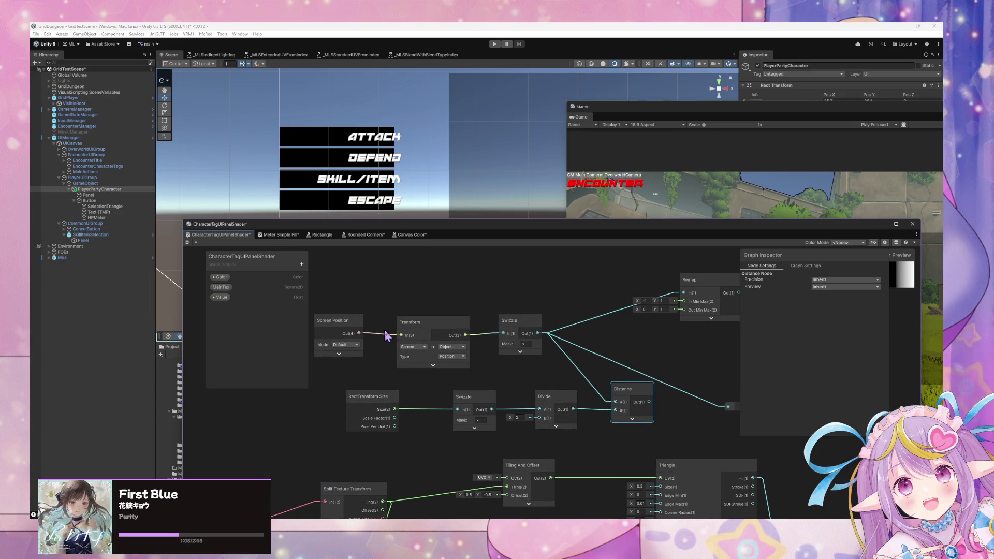
# - Keep the Transform on Screen to Object and feed its output into the reroute beside Distance
pyautogui.click(413, 347)
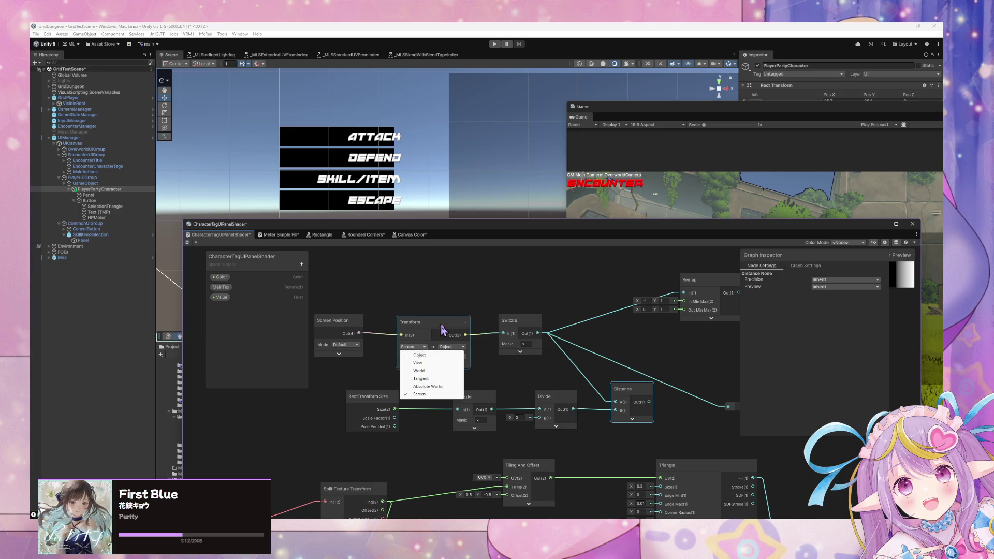
pyautogui.click(466, 337)
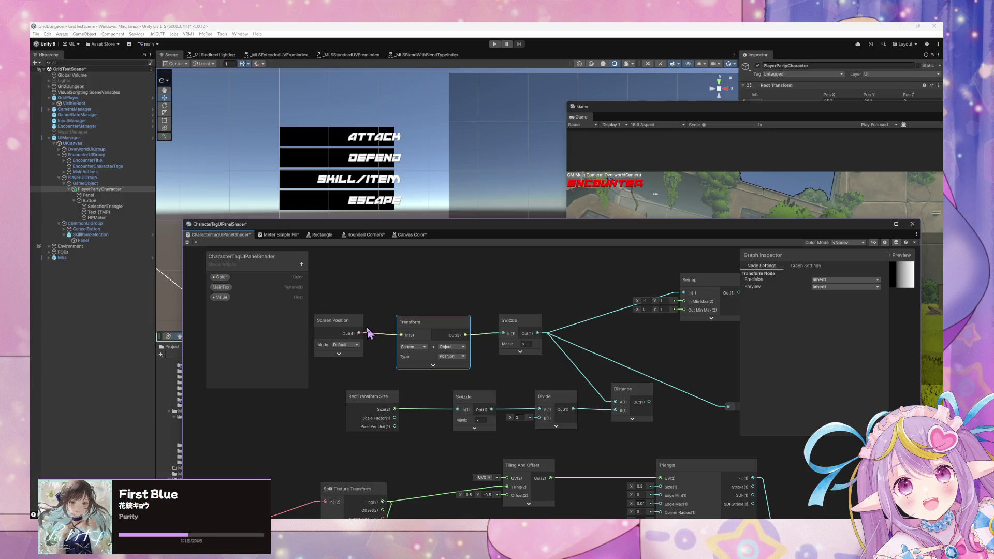
pyautogui.moveTo(361, 334); pyautogui.dragTo(728, 406)
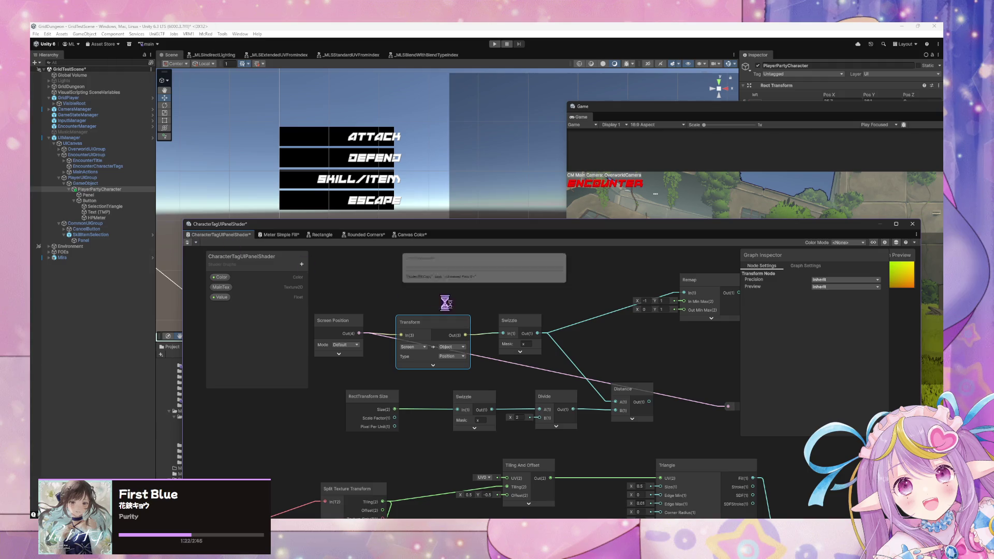
pyautogui.moveTo(448, 232); pyautogui.dragTo(329, 319)
pyautogui.moveTo(555, 508); pyautogui.dragTo(612, 494)
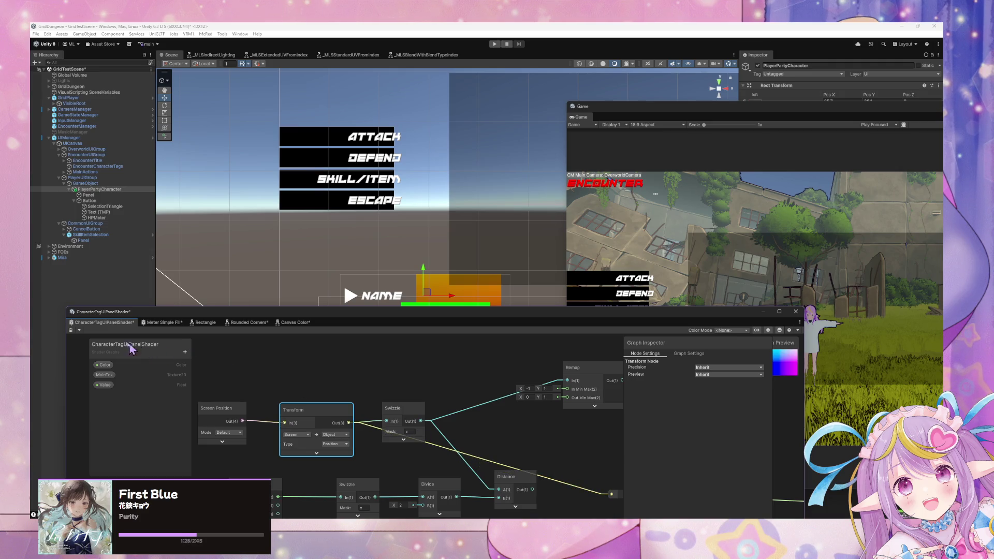
# - Connect the Swizzle output to the Distance reroute, save, and move the name tag around the Scene to test
pyautogui.click(71, 330)
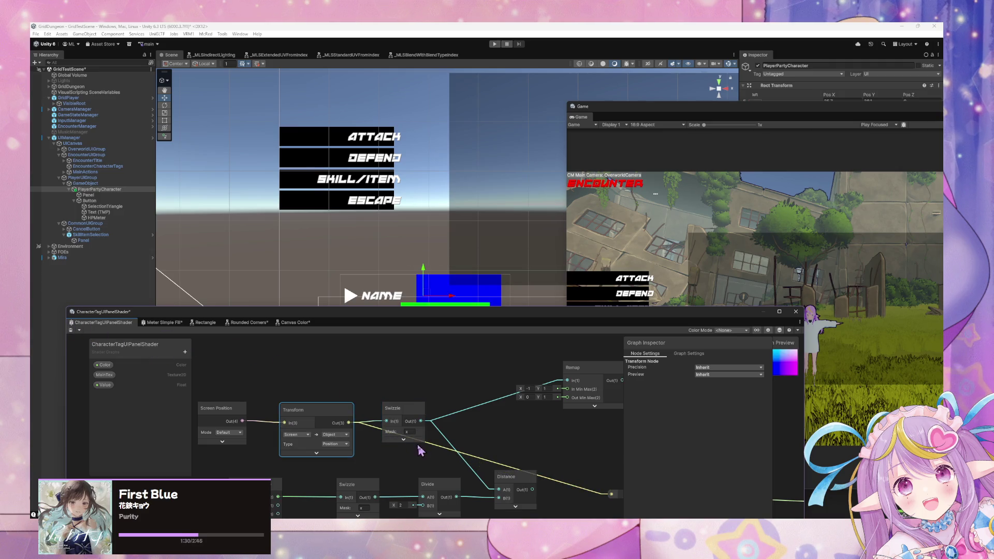
pyautogui.moveTo(421, 421)
pyautogui.mouseDown()
pyautogui.moveTo(620, 504)
pyautogui.moveTo(612, 495)
pyautogui.mouseUp()
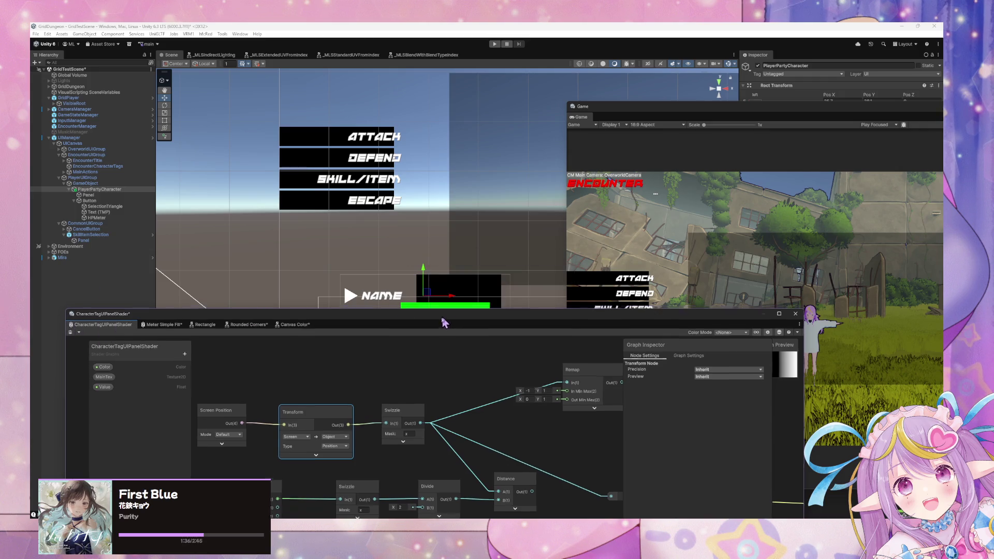
pyautogui.click(436, 291)
pyautogui.moveTo(429, 300)
pyautogui.mouseDown()
pyautogui.moveTo(342, 247)
pyautogui.moveTo(223, 247)
pyautogui.moveTo(513, 160)
pyautogui.moveTo(605, 159)
pyautogui.moveTo(522, 215)
pyautogui.mouseUp()
pyautogui.press('f')
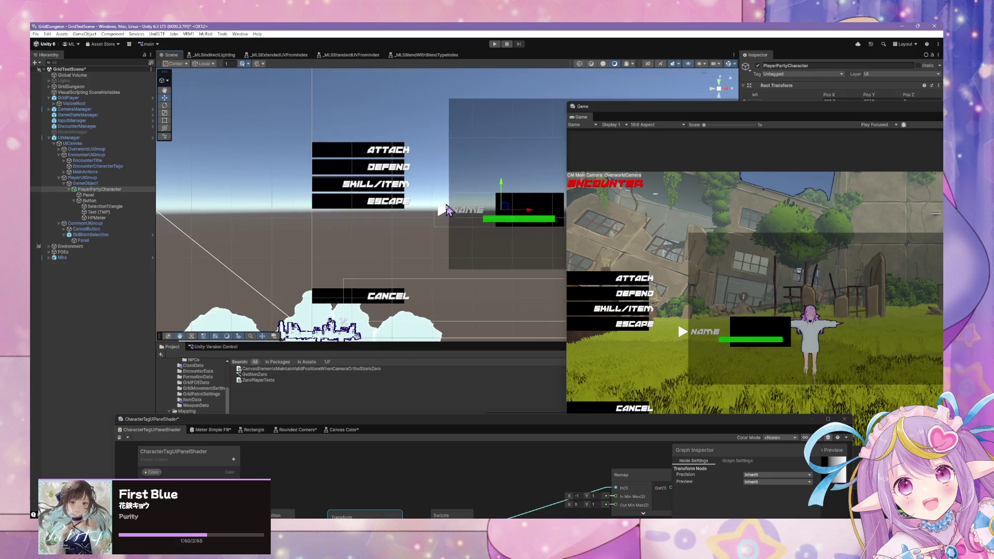
pyautogui.moveTo(276, 266)
pyautogui.mouseDown()
pyautogui.moveTo(489, 233)
pyautogui.moveTo(274, 230)
pyautogui.moveTo(306, 234)
pyautogui.mouseUp()
pyautogui.moveTo(422, 424)
pyautogui.mouseDown()
pyautogui.moveTo(567, 285)
pyautogui.moveTo(528, 222)
pyautogui.moveTo(526, 295)
pyautogui.moveTo(509, 325)
pyautogui.mouseUp()
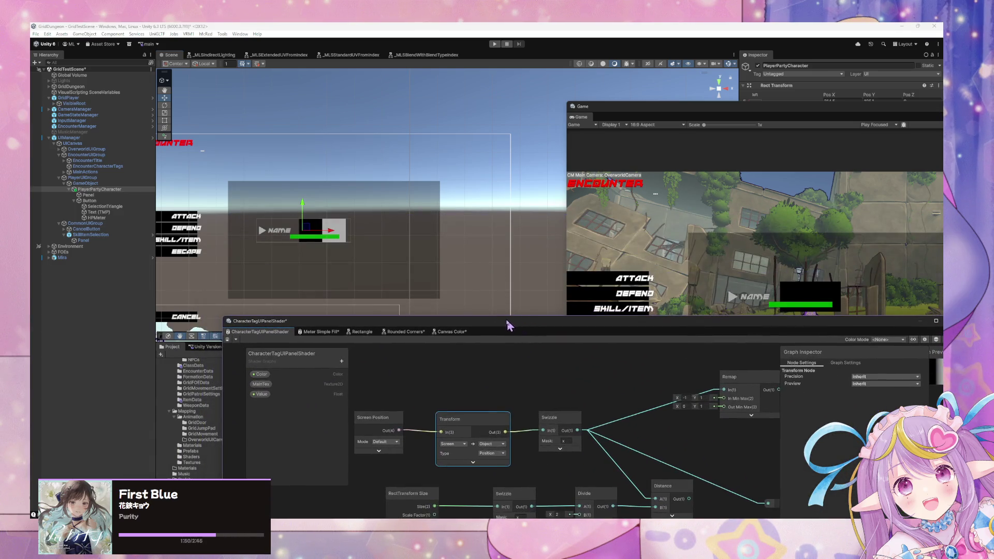
# - Set the Swizzle mask to xy then y, saving each time and moving the name tag to compare the fill
pyautogui.click(566, 441)
pyautogui.click(227, 340)
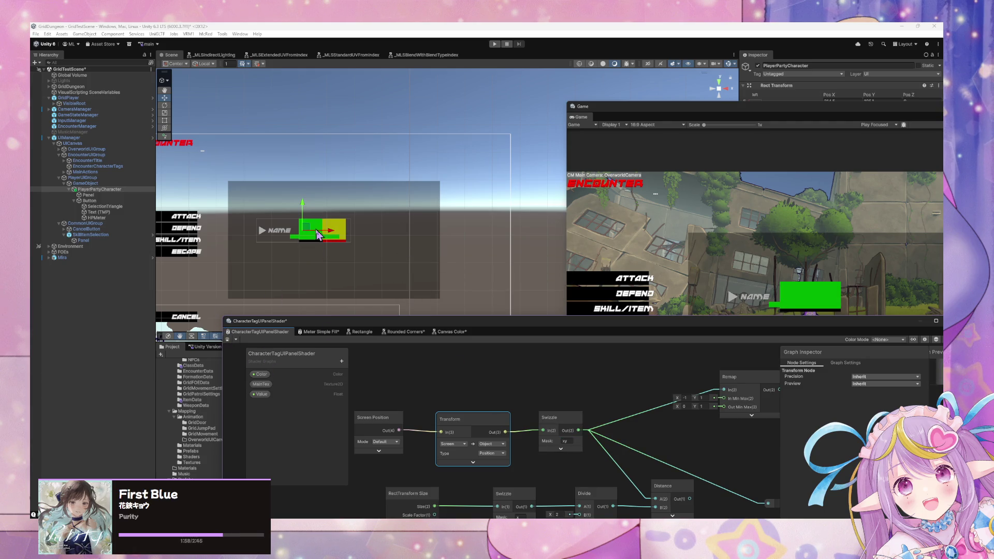
pyautogui.moveTo(317, 234)
pyautogui.mouseDown()
pyautogui.moveTo(378, 271)
pyautogui.moveTo(339, 226)
pyautogui.moveTo(262, 215)
pyautogui.moveTo(381, 196)
pyautogui.moveTo(377, 263)
pyautogui.moveTo(295, 265)
pyautogui.moveTo(281, 203)
pyautogui.moveTo(309, 191)
pyautogui.moveTo(293, 215)
pyautogui.moveTo(262, 211)
pyautogui.mouseUp()
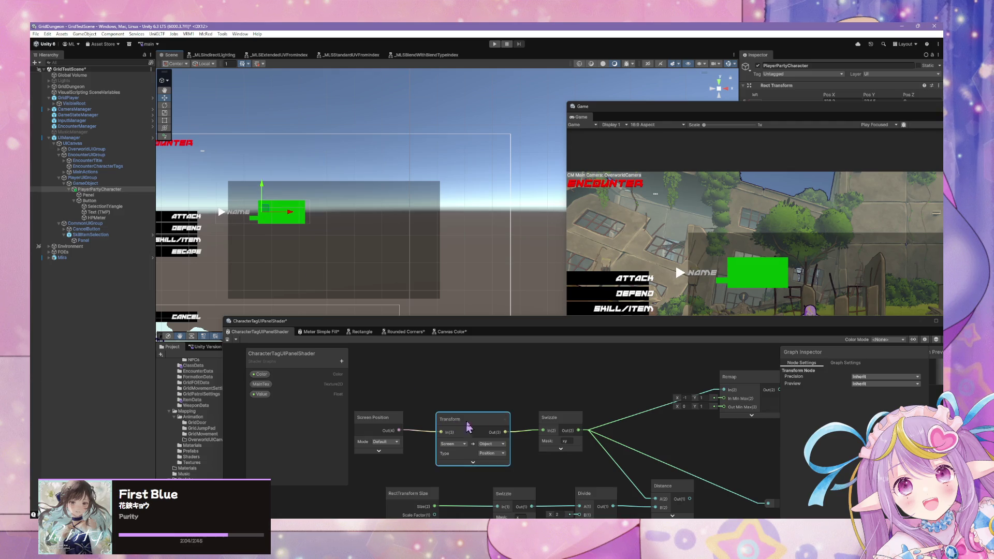
pyautogui.doubleClick(566, 441)
pyautogui.write('y')
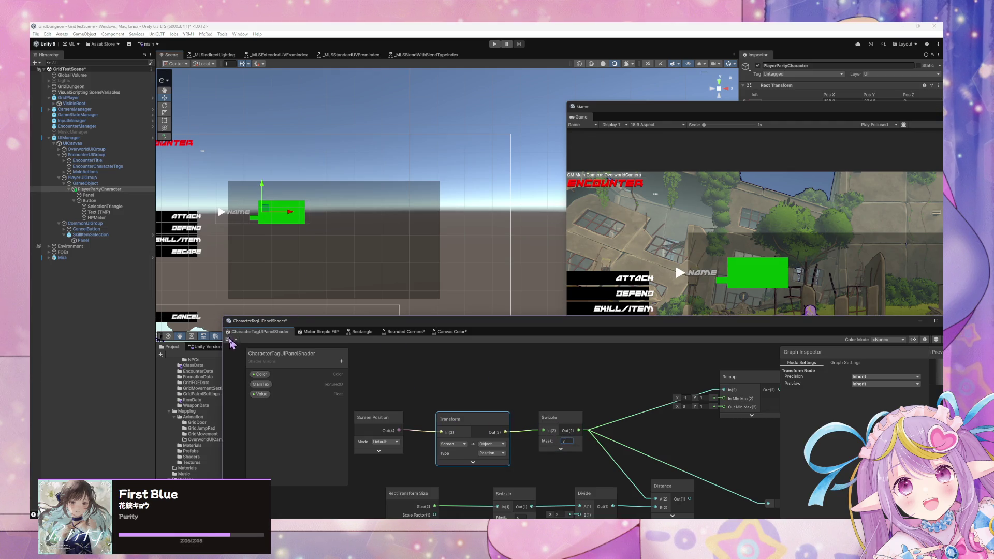
pyautogui.click(228, 340)
pyautogui.moveTo(274, 227)
pyautogui.mouseDown()
pyautogui.moveTo(290, 274)
pyautogui.moveTo(293, 233)
pyautogui.moveTo(261, 277)
pyautogui.moveTo(295, 239)
pyautogui.mouseUp()
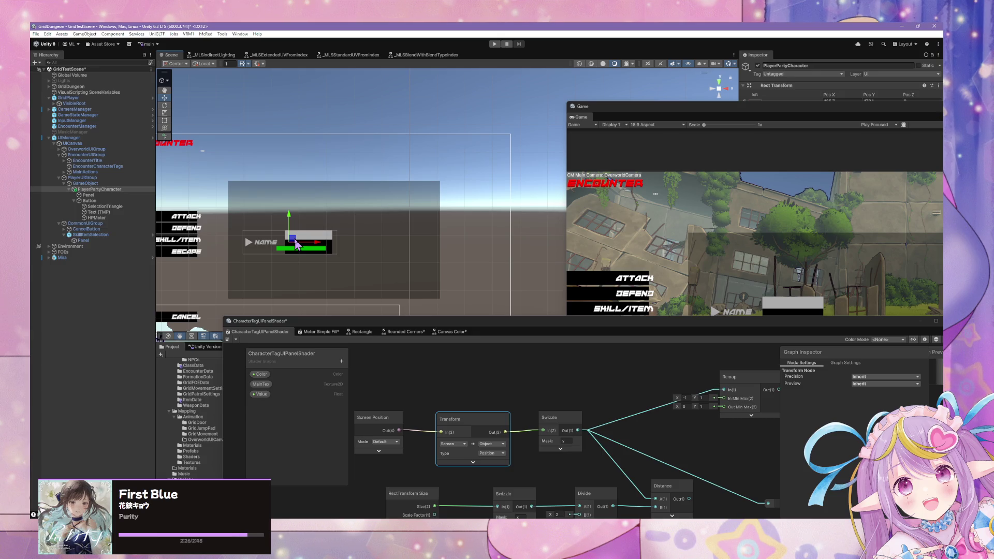
pyautogui.moveTo(296, 244)
pyautogui.mouseDown()
pyautogui.moveTo(304, 217)
pyautogui.moveTo(301, 259)
pyautogui.moveTo(305, 215)
pyautogui.moveTo(310, 272)
pyautogui.moveTo(323, 222)
pyautogui.moveTo(321, 275)
pyautogui.moveTo(314, 231)
pyautogui.mouseUp()
# - Nudge the name tag around the Scene while panning the graph to the Distance and Remap nodes
pyautogui.moveTo(599, 466); pyautogui.dragTo(574, 399)
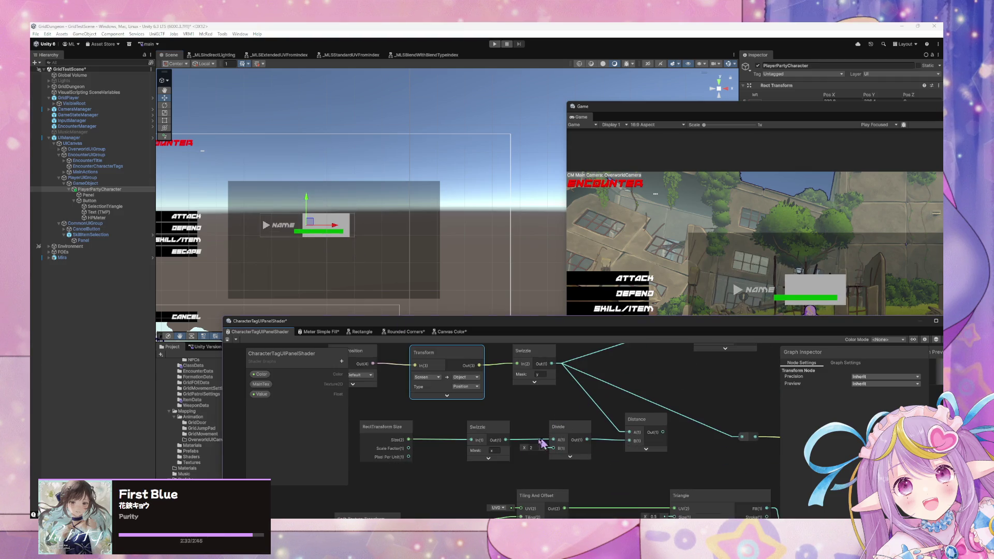
pyautogui.moveTo(508, 445)
pyautogui.mouseDown()
pyautogui.moveTo(628, 457)
pyautogui.moveTo(395, 373)
pyautogui.moveTo(670, 406)
pyautogui.moveTo(750, 397)
pyautogui.moveTo(677, 412)
pyautogui.moveTo(653, 435)
pyautogui.mouseUp()
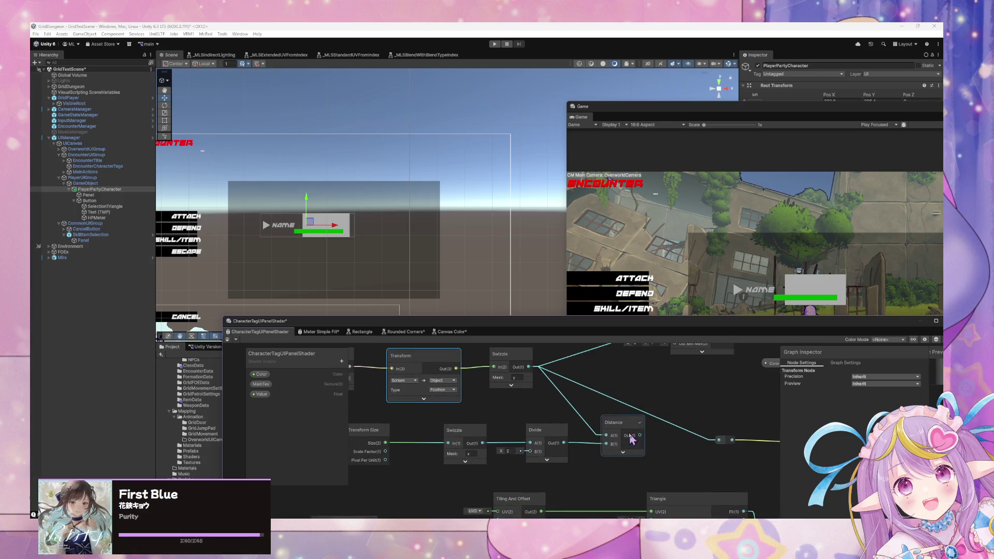
pyautogui.moveTo(567, 399)
pyautogui.mouseDown()
pyautogui.moveTo(484, 432)
pyautogui.moveTo(526, 413)
pyautogui.moveTo(573, 414)
pyautogui.moveTo(554, 433)
pyautogui.mouseUp()
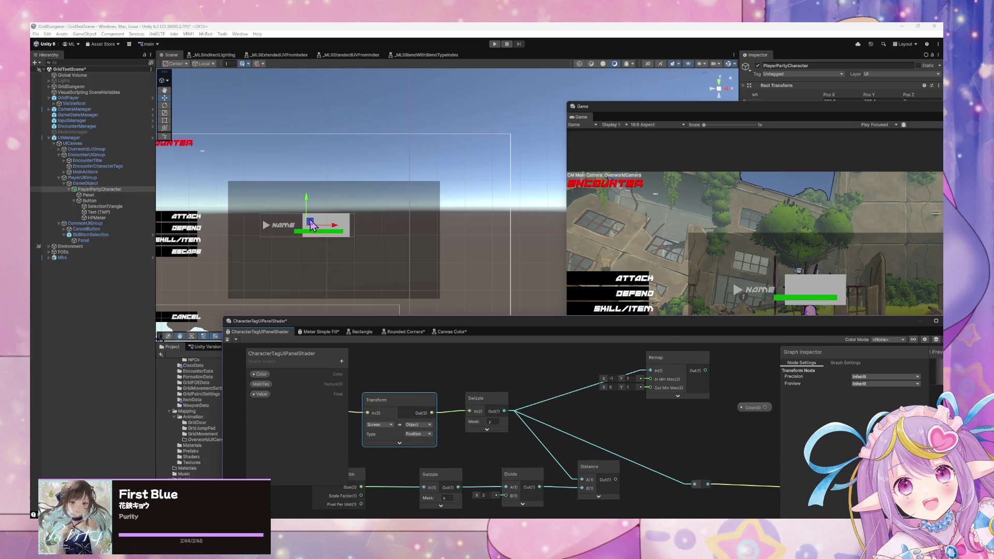
pyautogui.moveTo(311, 222)
pyautogui.mouseDown()
pyautogui.moveTo(351, 179)
pyautogui.moveTo(351, 242)
pyautogui.moveTo(321, 235)
pyautogui.moveTo(337, 233)
pyautogui.mouseUp()
pyautogui.moveTo(589, 409)
pyautogui.mouseDown()
pyautogui.moveTo(525, 368)
pyautogui.moveTo(739, 441)
pyautogui.moveTo(728, 443)
pyautogui.mouseUp()
pyautogui.moveTo(690, 440); pyautogui.dragTo(685, 468)
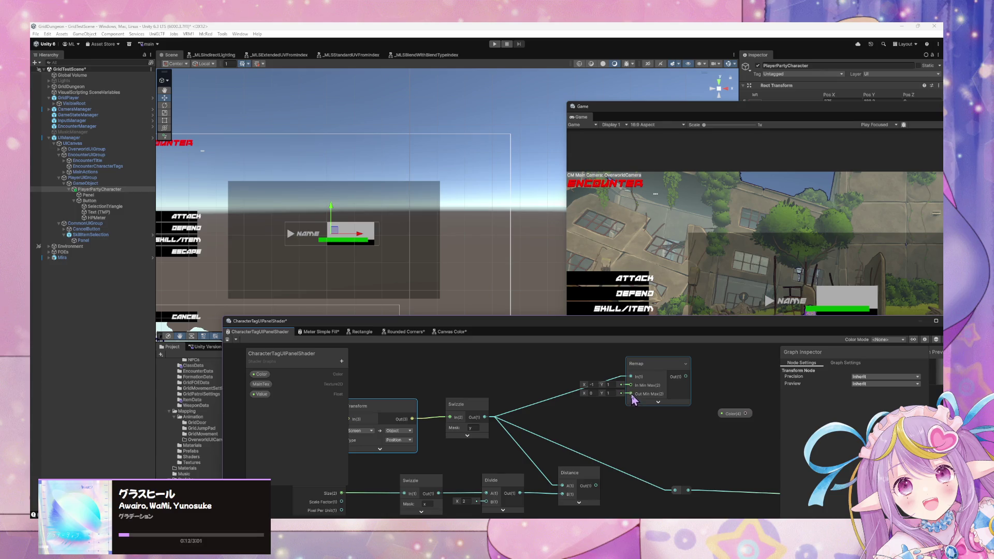
# - Connect Screen Position directly to the Swizzle input and move the name tag down to test
pyautogui.press('f')
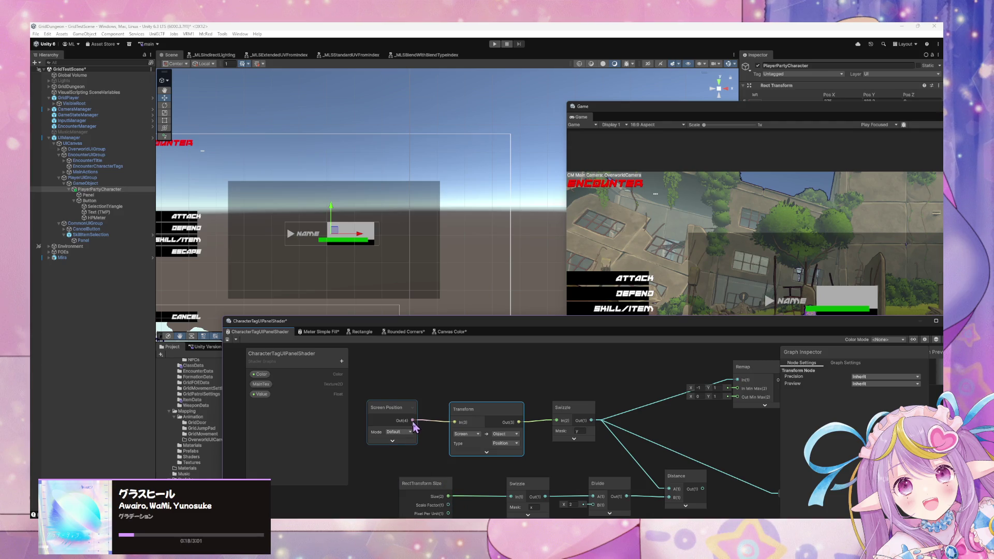
pyautogui.moveTo(413, 420); pyautogui.dragTo(562, 421)
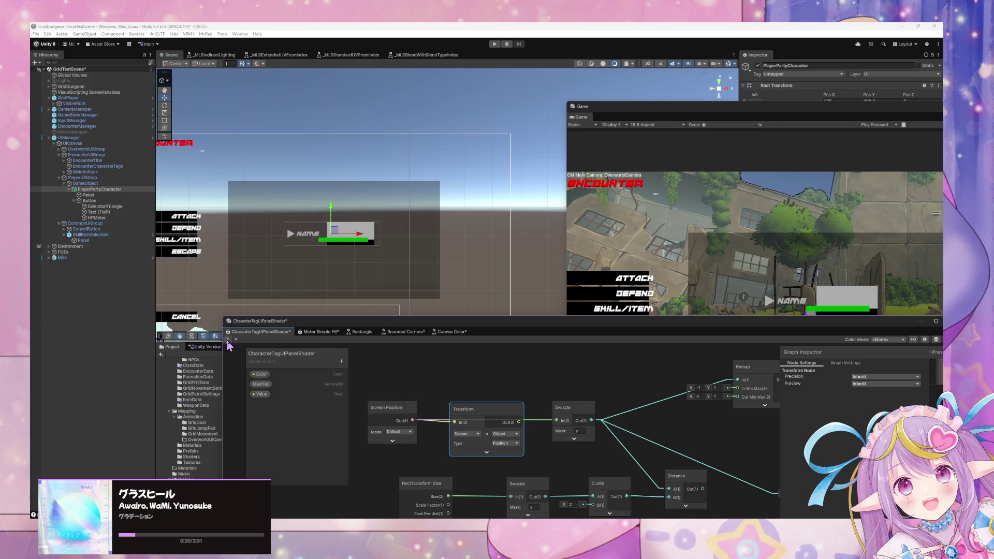
pyautogui.moveTo(339, 233)
pyautogui.mouseDown()
pyautogui.moveTo(346, 313)
pyautogui.moveTo(365, 127)
pyautogui.moveTo(381, 298)
pyautogui.mouseUp()
# - Lower the Shader Graph window, then drag the NAME tag until it sits just above the dark central panel
pyautogui.moveTo(453, 323); pyautogui.dragTo(635, 402)
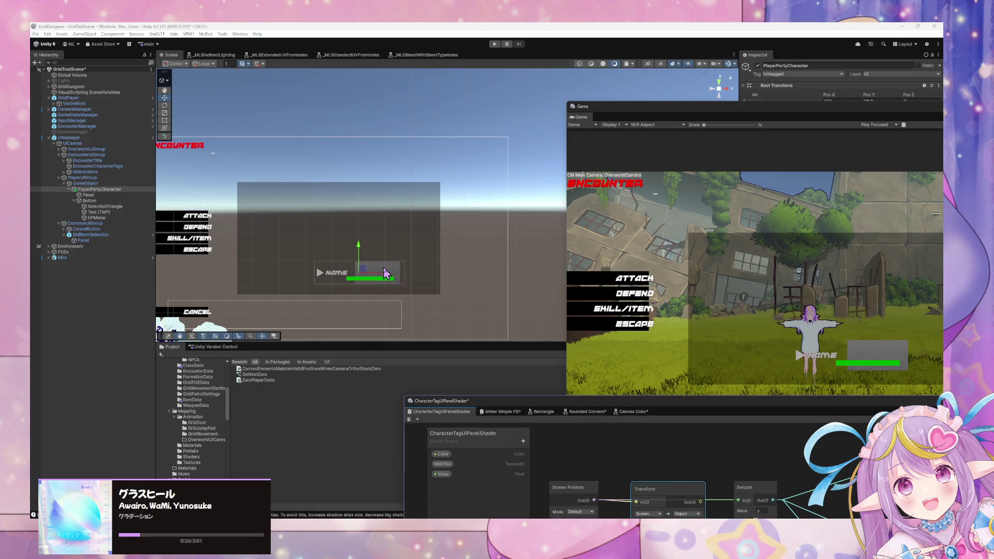
pyautogui.moveTo(365, 273)
pyautogui.mouseDown()
pyautogui.moveTo(370, 354)
pyautogui.moveTo(366, 113)
pyautogui.moveTo(359, 323)
pyautogui.moveTo(355, 289)
pyautogui.moveTo(411, 222)
pyautogui.moveTo(304, 129)
pyautogui.moveTo(315, 306)
pyautogui.moveTo(302, 137)
pyautogui.moveTo(297, 310)
pyautogui.moveTo(298, 186)
pyautogui.moveTo(267, 158)
pyautogui.mouseUp()
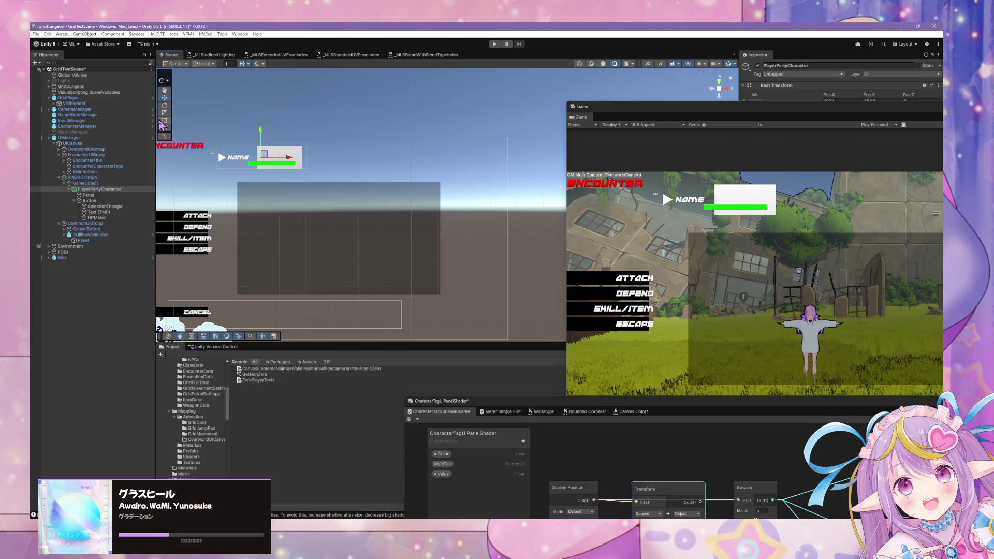
pyautogui.moveTo(264, 154)
pyautogui.mouseDown()
pyautogui.moveTo(292, 212)
pyautogui.moveTo(262, 143)
pyautogui.moveTo(254, 149)
pyautogui.mouseUp()
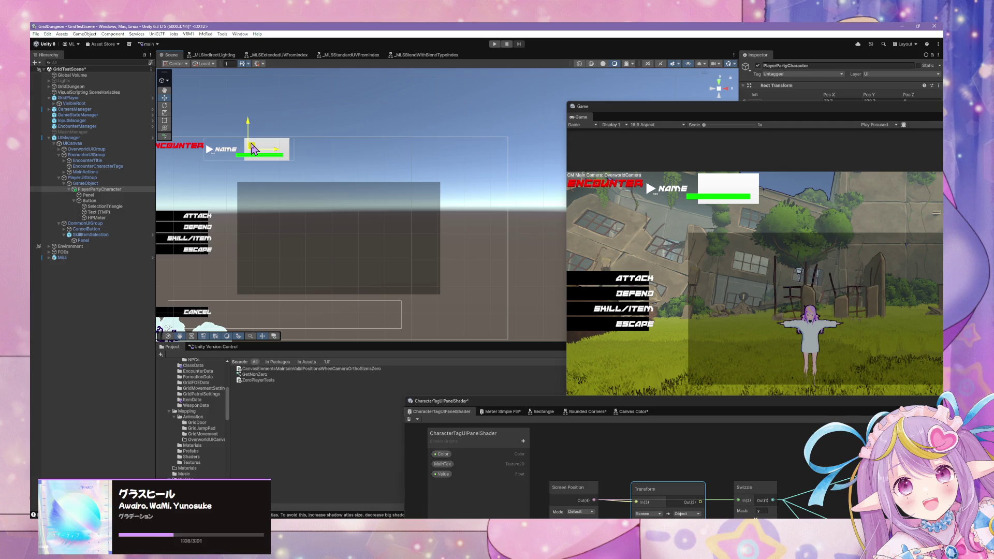
pyautogui.moveTo(253, 149)
pyautogui.mouseDown()
pyautogui.moveTo(271, 302)
pyautogui.moveTo(282, 118)
pyautogui.moveTo(275, 151)
pyautogui.moveTo(270, 121)
pyautogui.moveTo(280, 87)
pyautogui.moveTo(303, 275)
pyautogui.moveTo(290, 220)
pyautogui.moveTo(248, 244)
pyautogui.moveTo(265, 152)
pyautogui.moveTo(261, 164)
pyautogui.mouseUp()
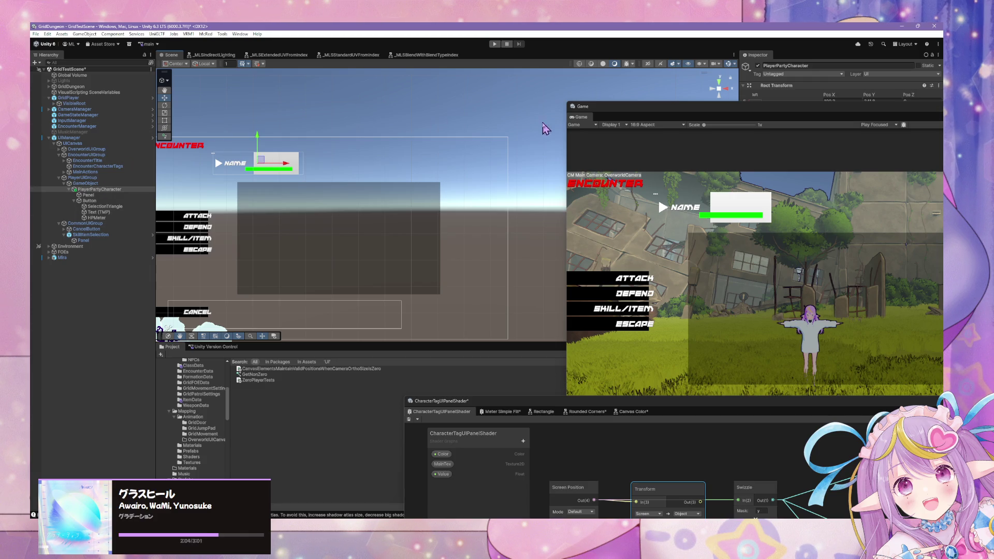
# - Deactivate PlayerUIGroup so the name tag is hidden
pyautogui.click(107, 185)
pyautogui.click(105, 179)
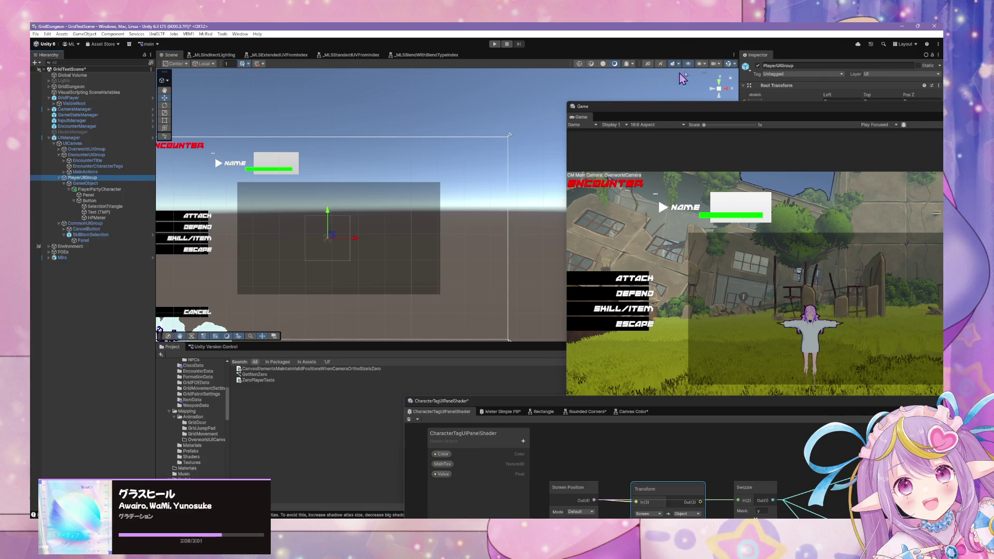
pyautogui.click(759, 65)
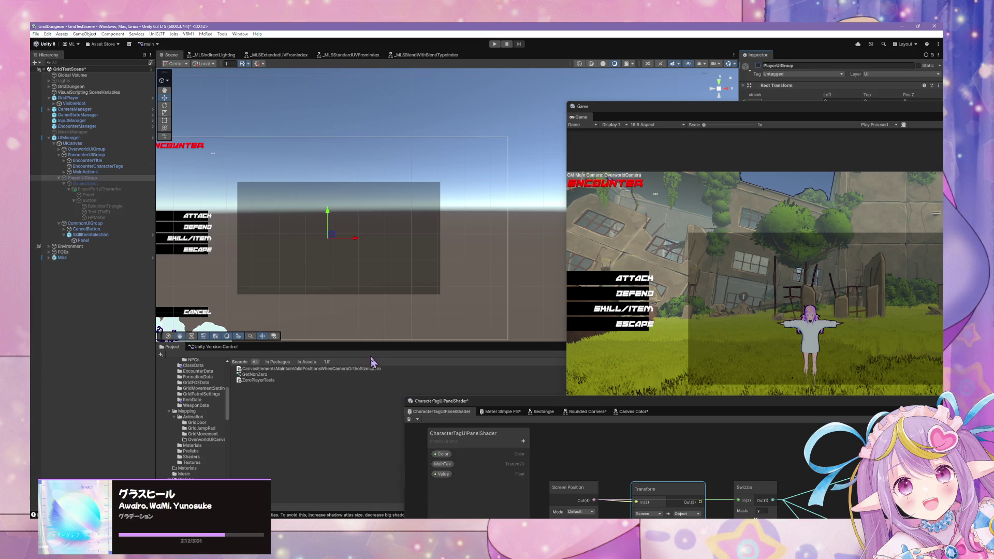
# - Enlarge the Project panel, save GridTestScene, and select SkillItemSelection
pyautogui.moveTo(380, 338); pyautogui.dragTo(381, 300)
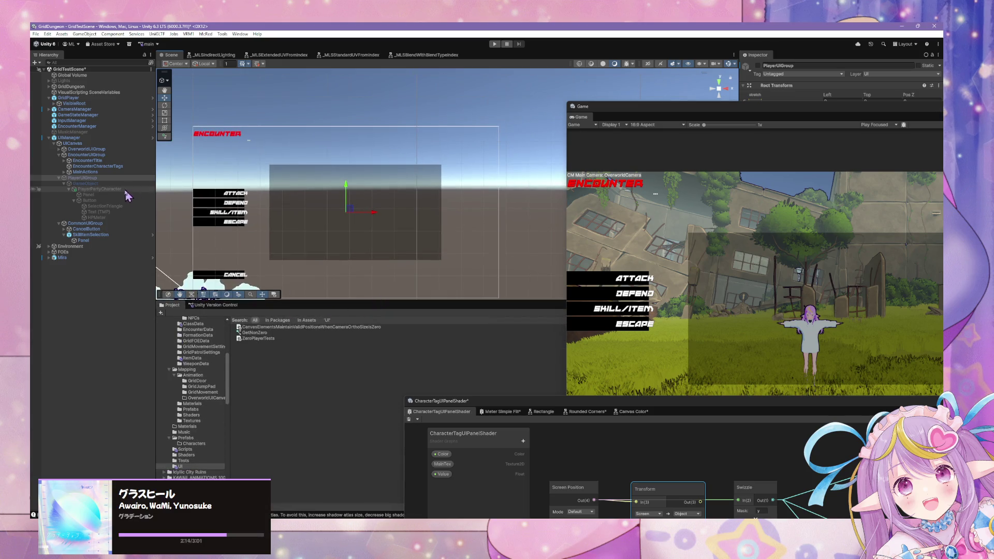
pyautogui.click(89, 200)
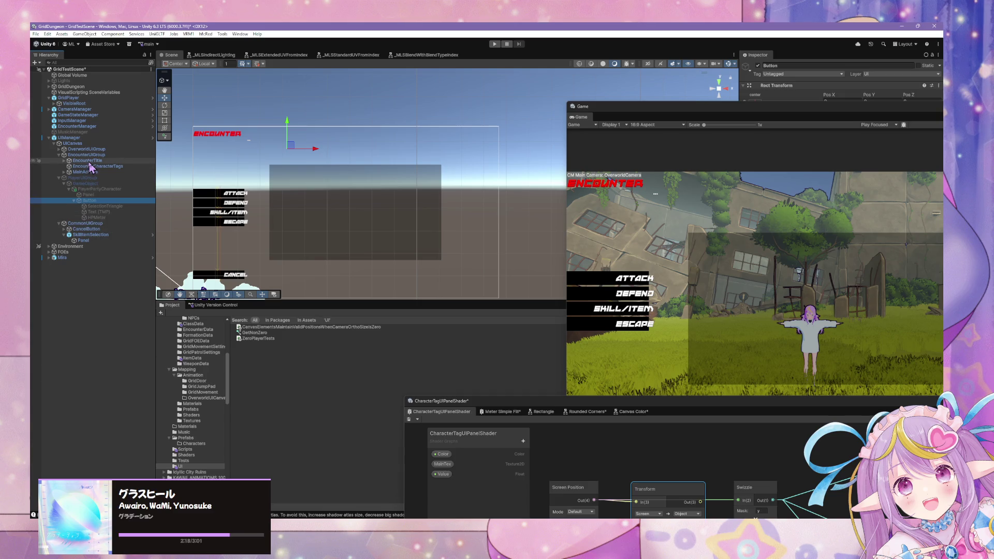
pyautogui.hotkey('ctrl', 's')
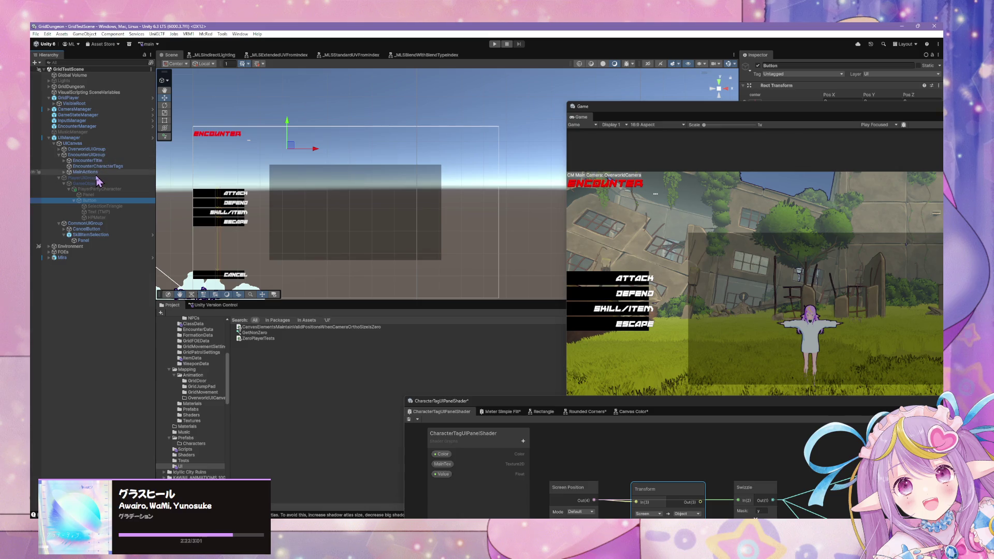
pyautogui.click(96, 235)
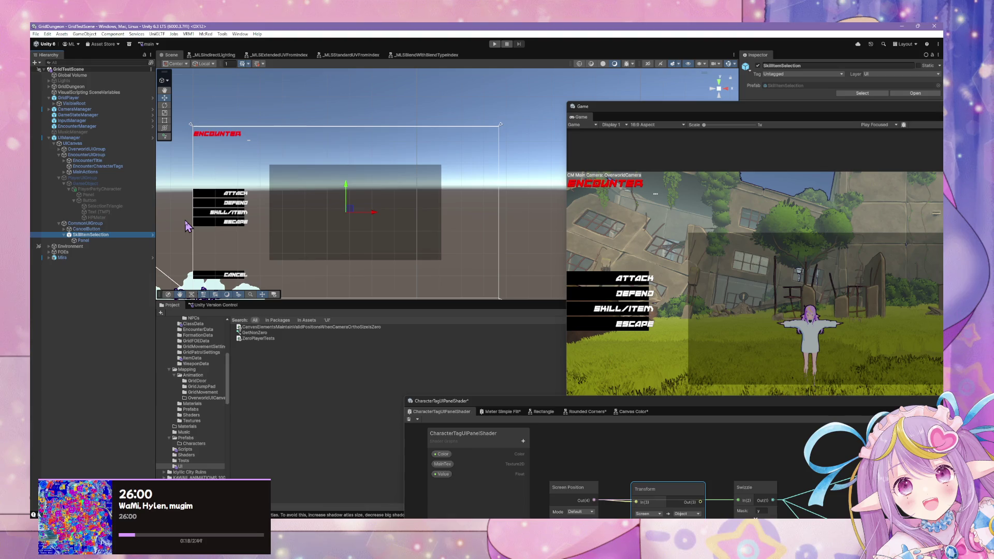
# - Bring the Shader Graph forward and draw a wire from Screen Position toward Swizzle
pyautogui.moveTo(583, 402); pyautogui.dragTo(444, 202)
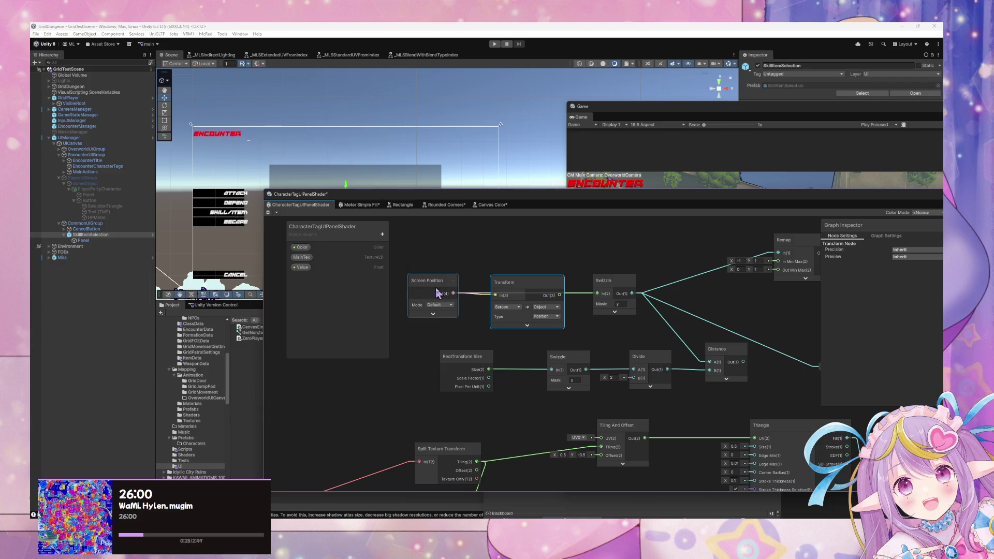
pyautogui.moveTo(453, 294); pyautogui.dragTo(599, 298)
pyautogui.moveTo(621, 294)
pyautogui.mouseDown()
pyautogui.moveTo(588, 266)
pyautogui.moveTo(524, 266)
pyautogui.mouseUp()
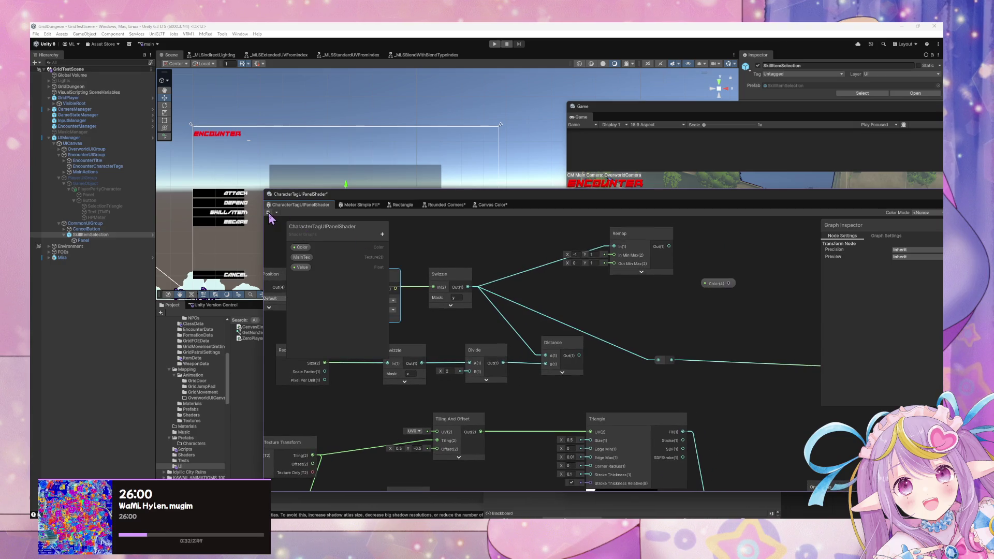
# - Select PlayerPartyCharacter in PlayerUIGroup and raise its NAME tag about 190 px in the scene
pyautogui.click(101, 189)
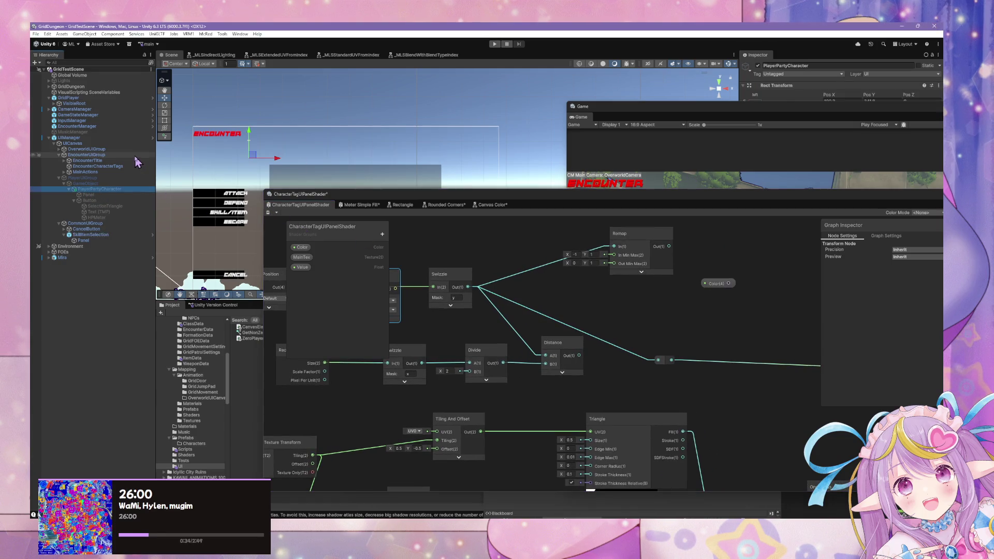
pyautogui.click(120, 178)
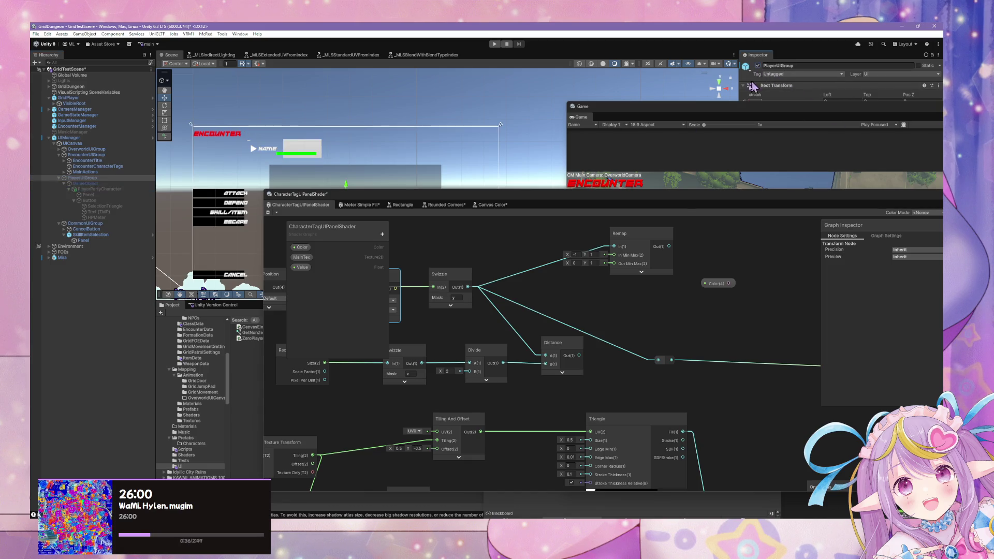
pyautogui.click(101, 191)
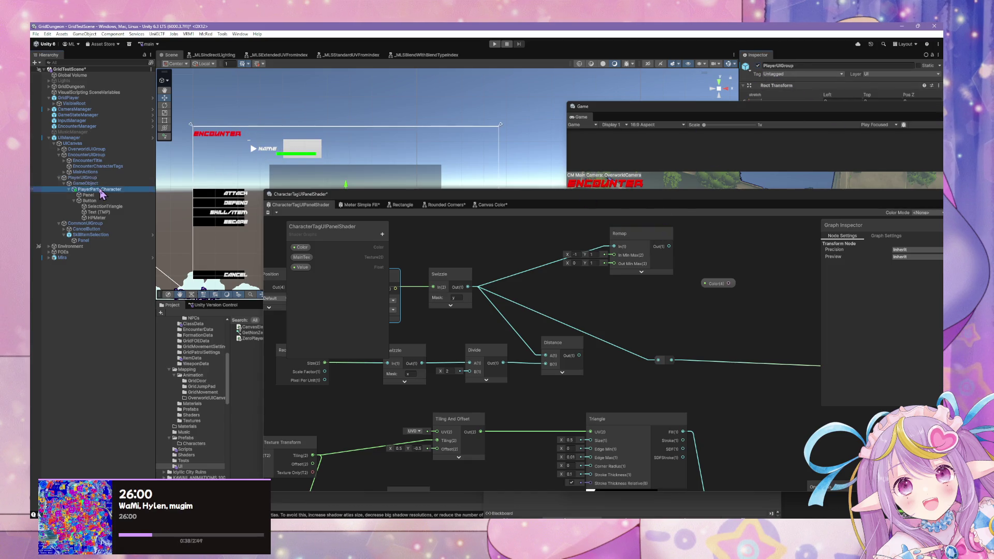
pyautogui.moveTo(306, 144)
pyautogui.mouseDown()
pyautogui.moveTo(306, 102)
pyautogui.moveTo(296, 277)
pyautogui.mouseUp()
pyautogui.moveTo(241, 189)
pyautogui.mouseDown()
pyautogui.moveTo(182, 118)
pyautogui.moveTo(239, 215)
pyautogui.moveTo(256, 276)
pyautogui.moveTo(256, 159)
pyautogui.mouseUp()
pyautogui.moveTo(210, 119); pyautogui.dragTo(223, 205)
pyautogui.moveTo(251, 254); pyautogui.dragTo(264, 90)
# - Rearrange the Game preview and Shader Graph windows to show the Screen Position and Transform nodes
pyautogui.moveTo(592, 116); pyautogui.dragTo(571, 294)
pyautogui.moveTo(444, 195); pyautogui.dragTo(525, 232)
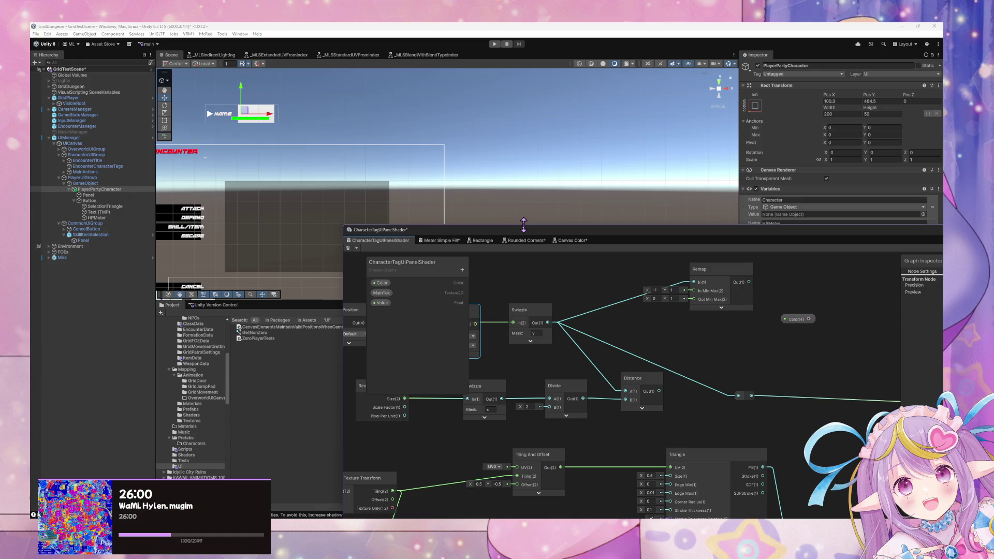
pyautogui.moveTo(595, 278); pyautogui.dragTo(743, 307)
pyautogui.moveTo(550, 357)
pyautogui.mouseDown()
pyautogui.moveTo(890, 409)
pyautogui.moveTo(821, 400)
pyautogui.moveTo(797, 384)
pyautogui.mouseUp()
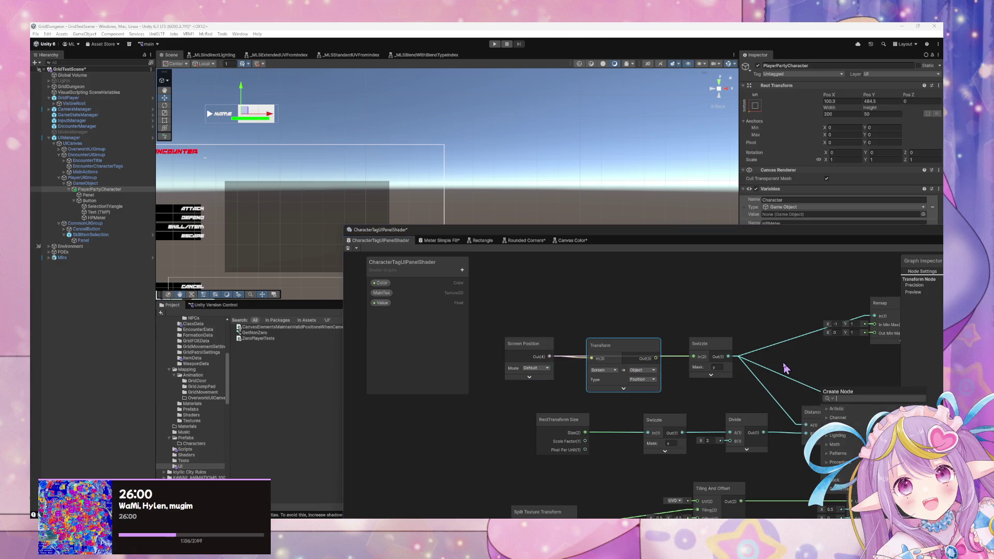
# - Add a redirect point on the Swizzle-to-Distance wire and connect Screen Position's output to it
pyautogui.rightClick(777, 365)
pyautogui.click(808, 374)
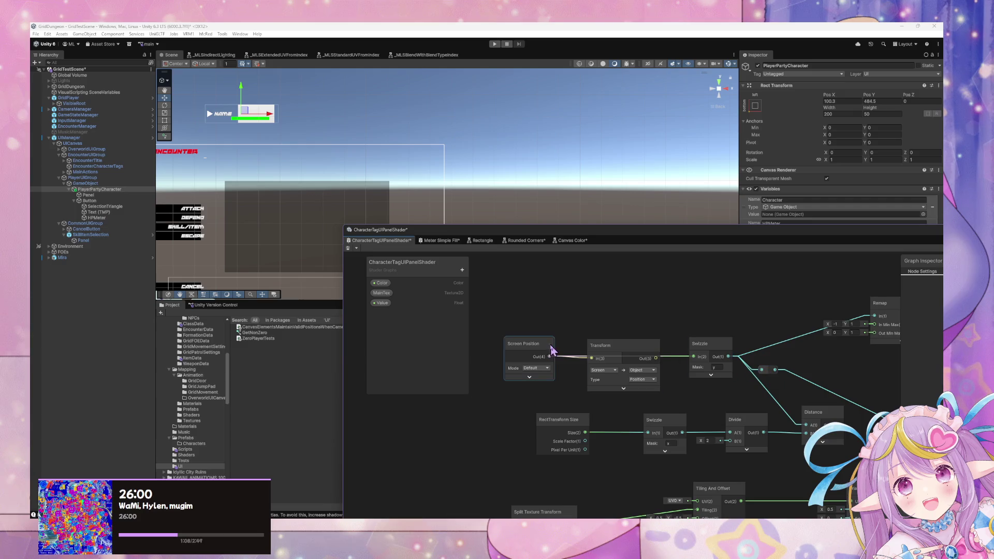
pyautogui.moveTo(550, 357)
pyautogui.mouseDown()
pyautogui.moveTo(750, 381)
pyautogui.moveTo(793, 371)
pyautogui.mouseUp()
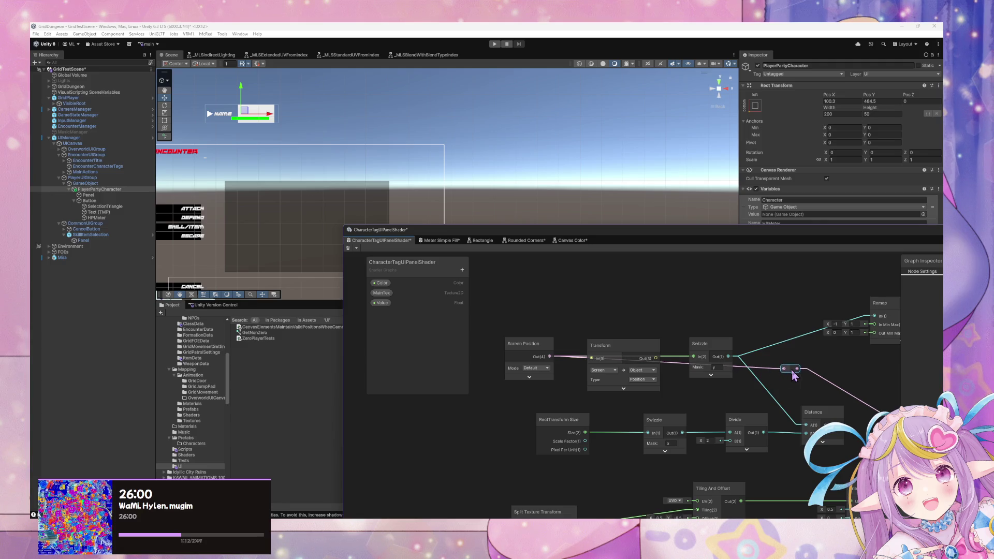
# - Duplicate the Swizzle node with an xy mask and wire it into the redirect point
pyautogui.click(717, 351)
pyautogui.hotkey('ctrl', 'd')
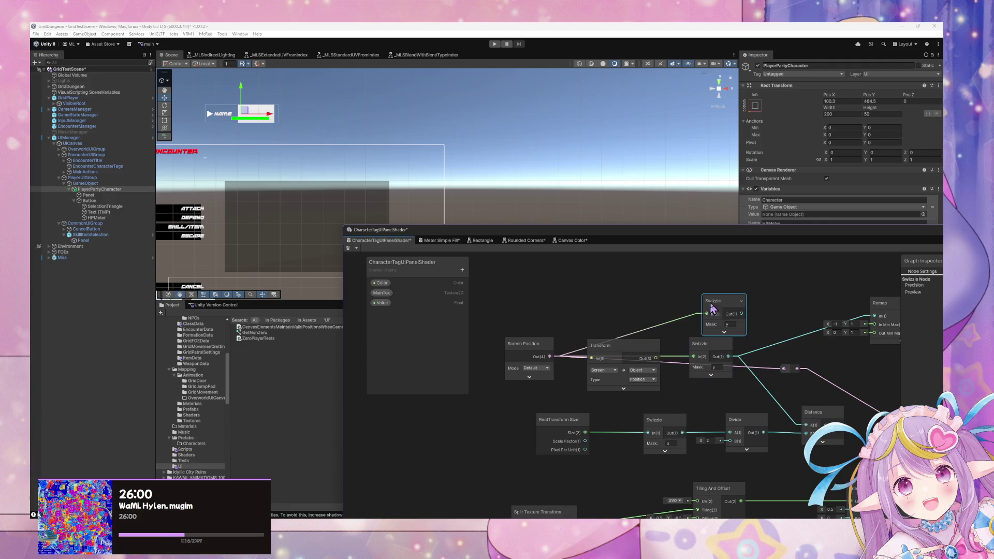
pyautogui.write('xy')
pyautogui.press('Return')
pyautogui.moveTo(742, 314); pyautogui.dragTo(784, 368)
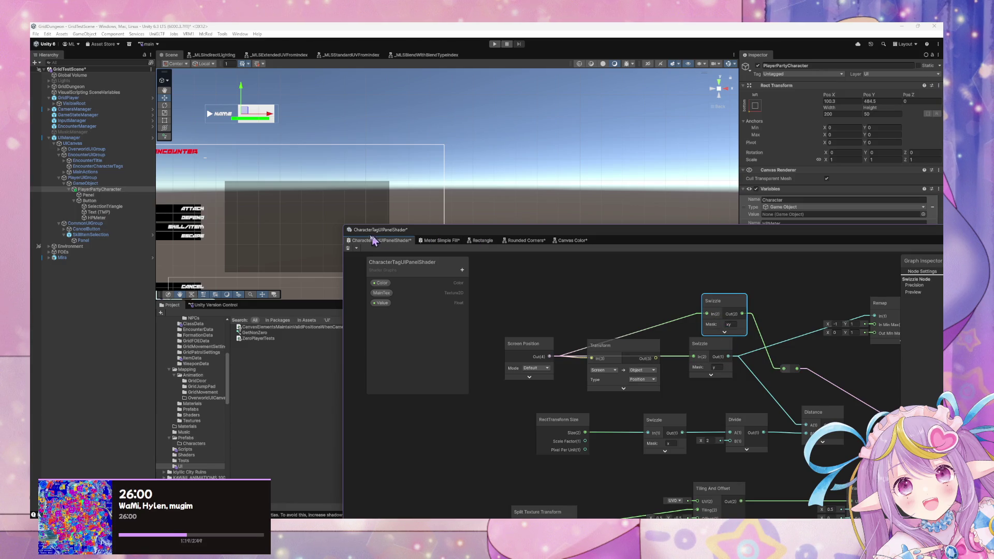
# - Save the shader graph and lower the character tag to Pos Y -21
pyautogui.click(349, 248)
pyautogui.moveTo(252, 156); pyautogui.dragTo(306, 172)
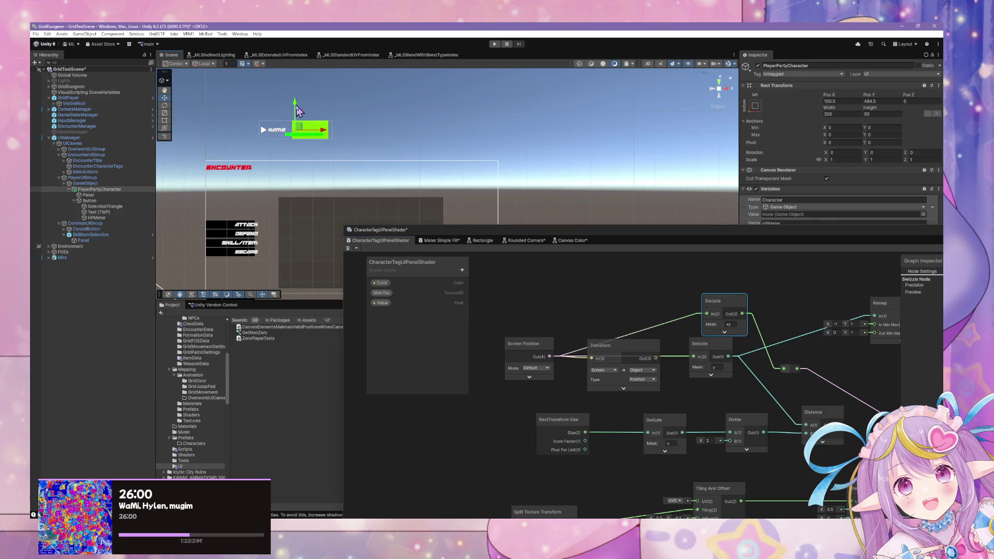
pyautogui.moveTo(296, 112)
pyautogui.mouseDown()
pyautogui.moveTo(319, 171)
pyautogui.moveTo(318, 253)
pyautogui.moveTo(306, 230)
pyautogui.moveTo(296, 253)
pyautogui.moveTo(245, 247)
pyautogui.moveTo(174, 261)
pyautogui.moveTo(191, 52)
pyautogui.moveTo(178, 52)
pyautogui.mouseUp()
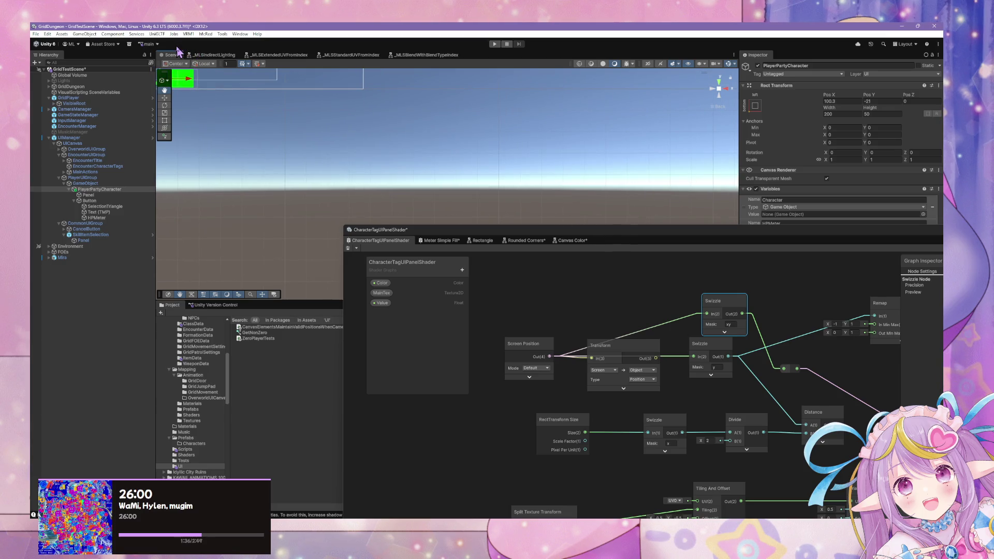
pyautogui.moveTo(178, 52); pyautogui.dragTo(172, 263)
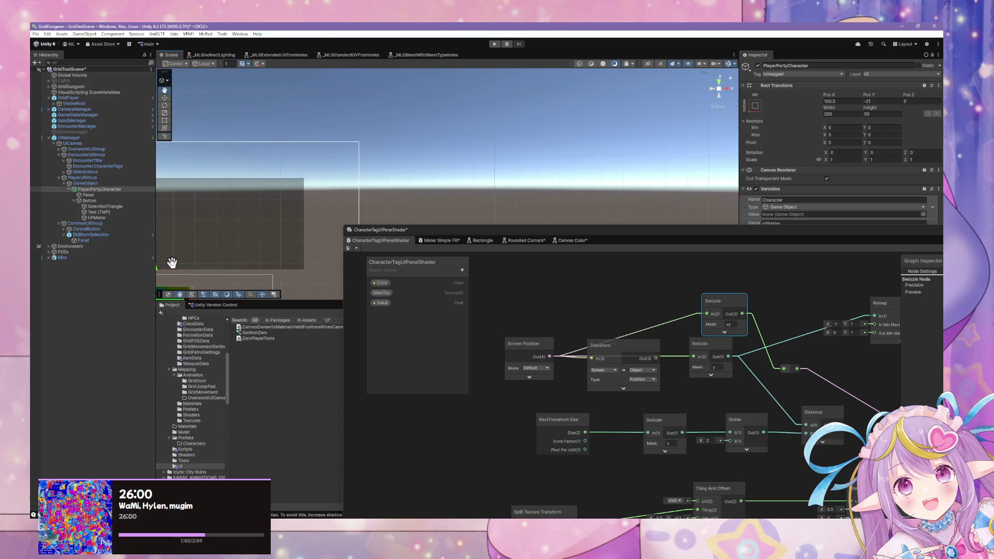
# - Move the Shader Graph window and scene tools aside and switch to the Move tool
pyautogui.moveTo(434, 230); pyautogui.dragTo(527, 324)
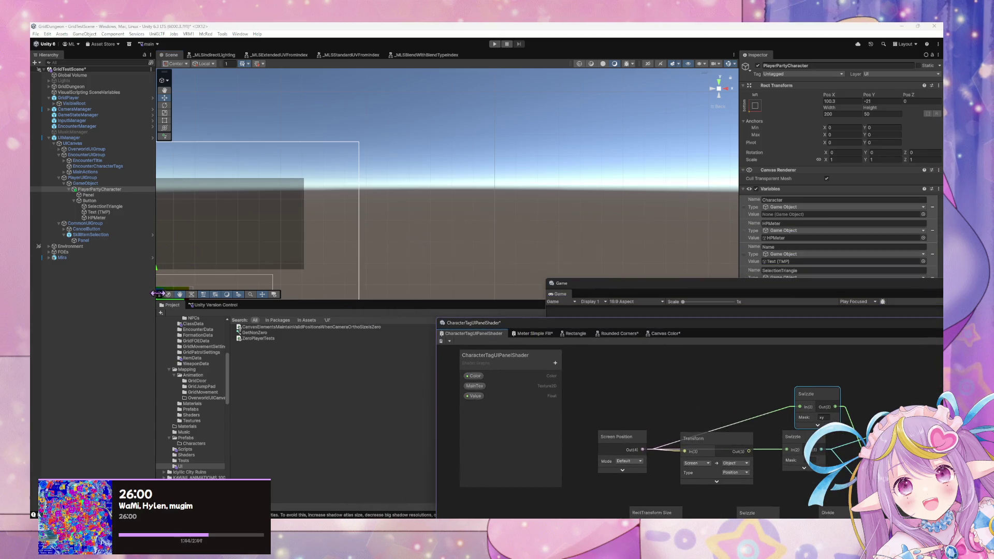
pyautogui.moveTo(160, 299); pyautogui.dragTo(237, 165)
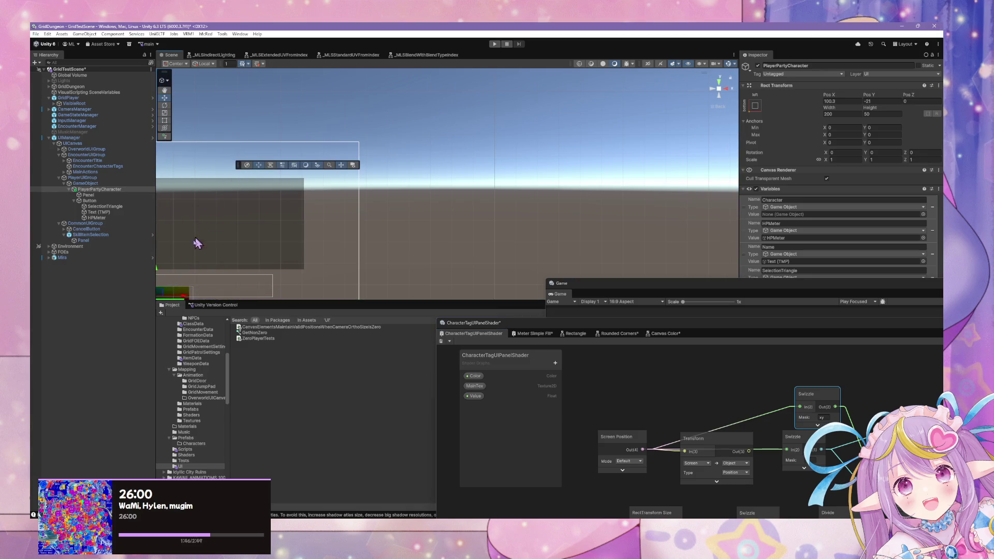
pyautogui.moveTo(176, 279)
pyautogui.mouseDown()
pyautogui.moveTo(189, 292)
pyautogui.moveTo(174, 165)
pyautogui.moveTo(181, 183)
pyautogui.moveTo(557, 203)
pyautogui.moveTo(733, 199)
pyautogui.moveTo(712, 186)
pyautogui.mouseUp()
pyautogui.press('w')
# - Select the tag's Panel child and raise the yellow Panel in the scene
pyautogui.click(707, 156)
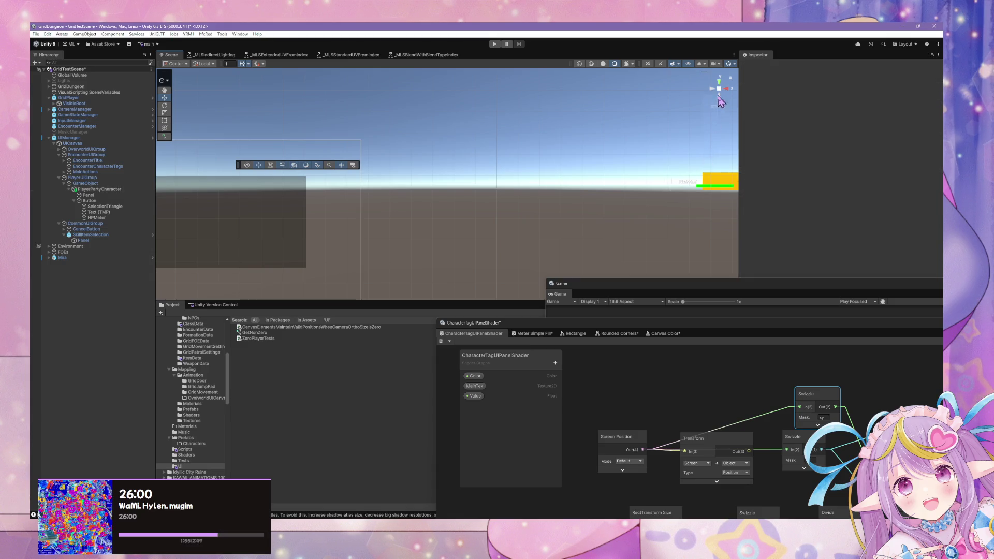
pyautogui.click(722, 179)
pyautogui.moveTo(724, 157)
pyautogui.mouseDown()
pyautogui.moveTo(731, 51)
pyautogui.moveTo(712, 82)
pyautogui.moveTo(738, 81)
pyautogui.mouseUp()
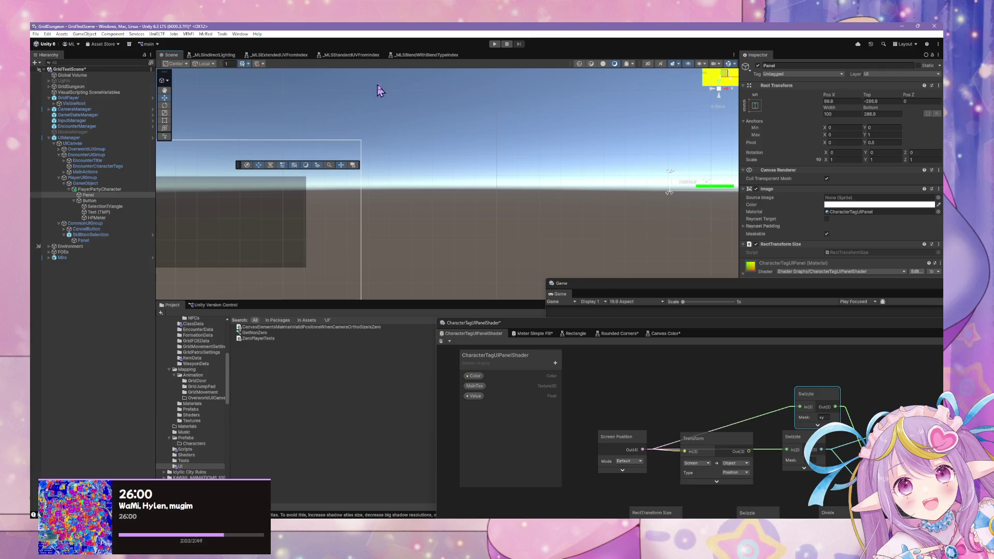
pyautogui.moveTo(620, 291)
pyautogui.mouseDown()
pyautogui.moveTo(373, 206)
pyautogui.moveTo(262, 205)
pyautogui.mouseUp()
# - Drag the yellow Panel left and down across the canvas, ending at Pos X -1645 with a green fill
pyautogui.click(735, 83)
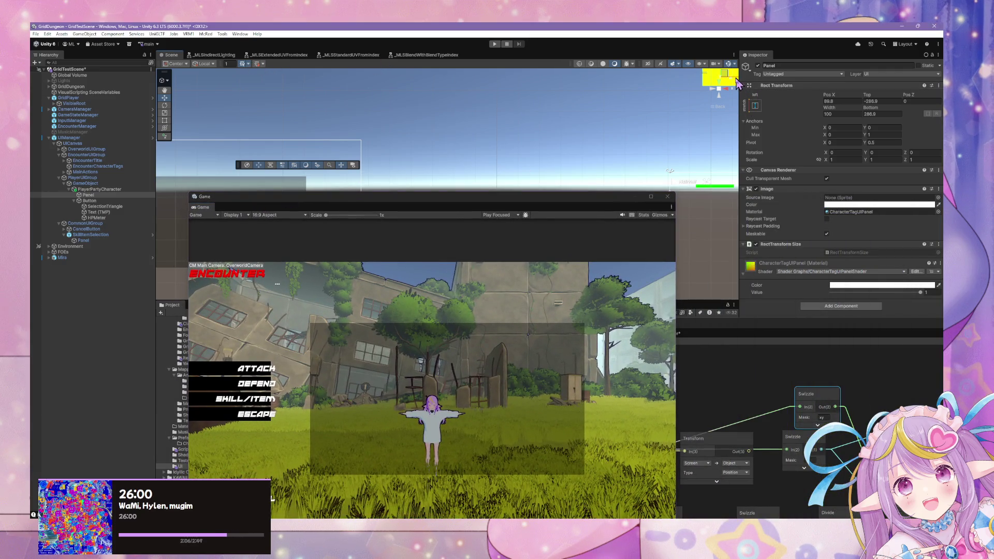
pyautogui.scroll(-3, 668, 104)
pyautogui.moveTo(682, 110); pyautogui.dragTo(403, 145)
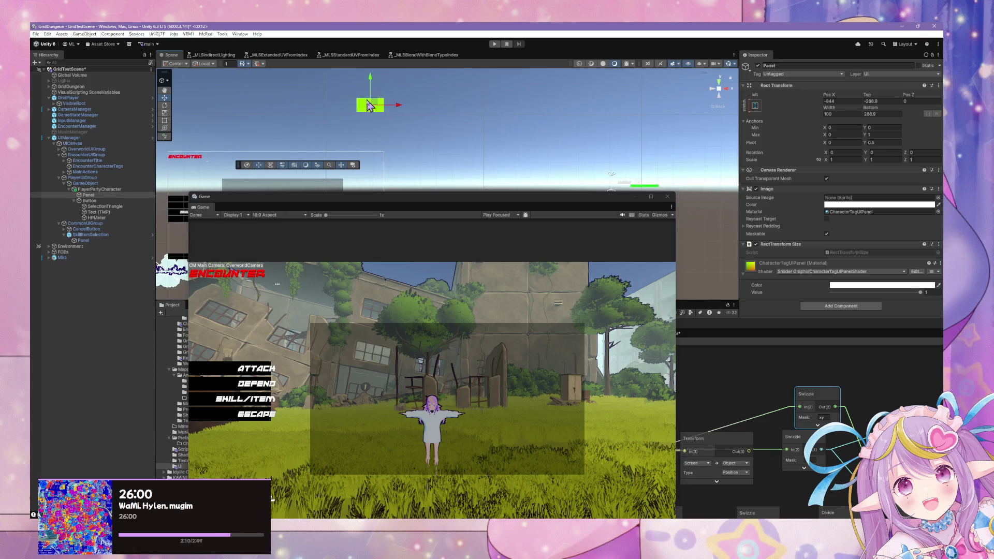
pyautogui.moveTo(373, 83)
pyautogui.mouseDown()
pyautogui.moveTo(375, 126)
pyautogui.moveTo(395, 163)
pyautogui.moveTo(213, 165)
pyautogui.moveTo(403, 165)
pyautogui.mouseUp()
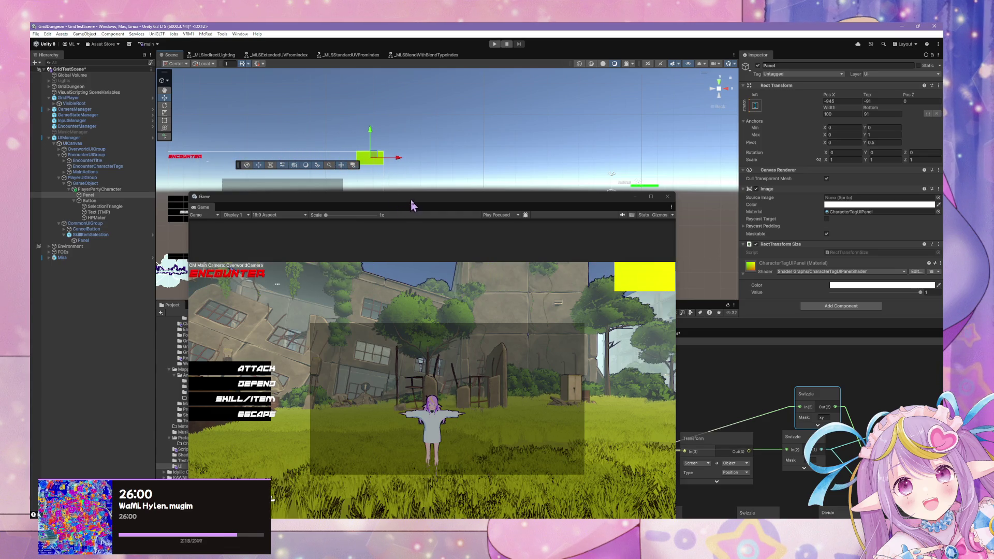
pyautogui.moveTo(411, 201); pyautogui.dragTo(694, 270)
pyautogui.moveTo(374, 137); pyautogui.dragTo(398, 245)
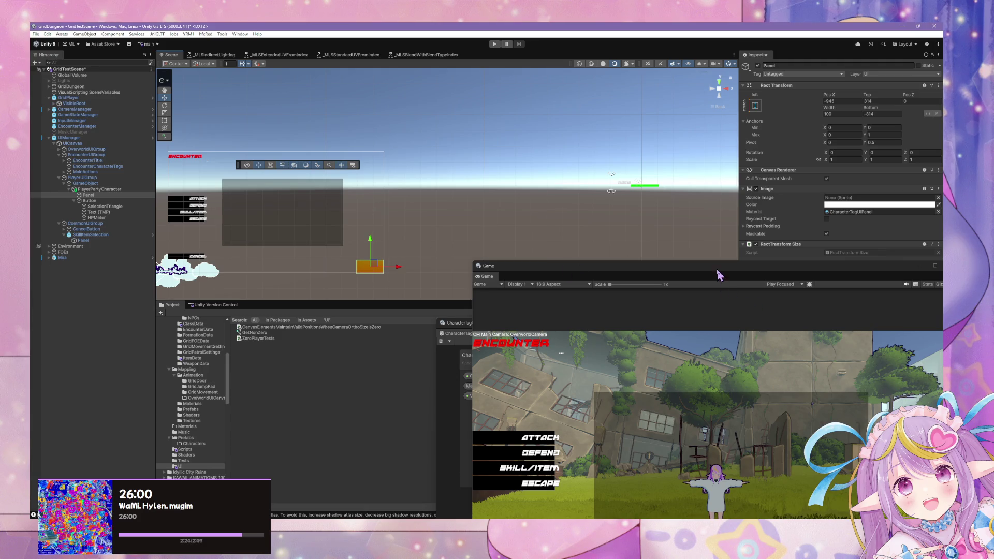
pyautogui.moveTo(718, 273)
pyautogui.mouseDown()
pyautogui.moveTo(440, 154)
pyautogui.moveTo(532, 137)
pyautogui.moveTo(280, 107)
pyautogui.moveTo(223, 151)
pyautogui.mouseUp()
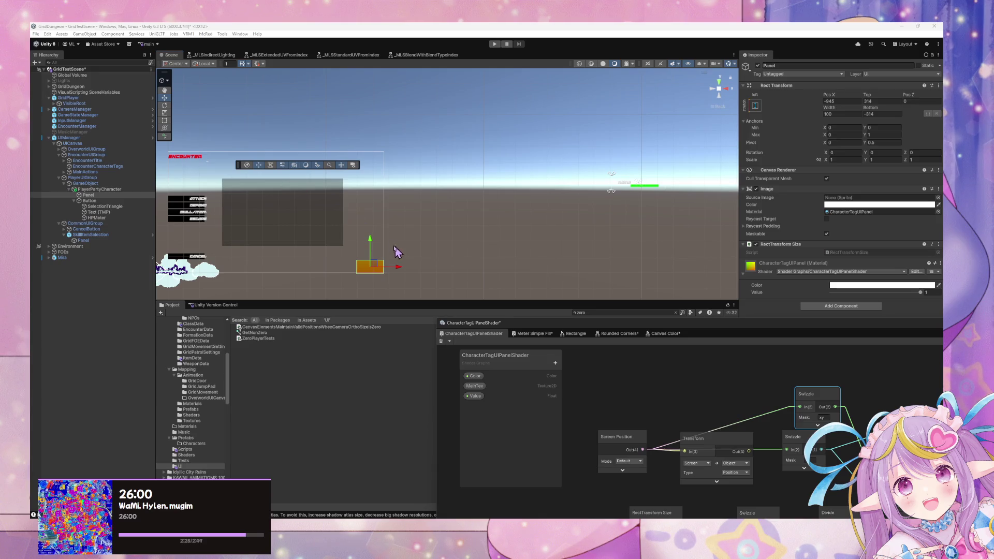
pyautogui.moveTo(371, 249); pyautogui.dragTo(372, 243)
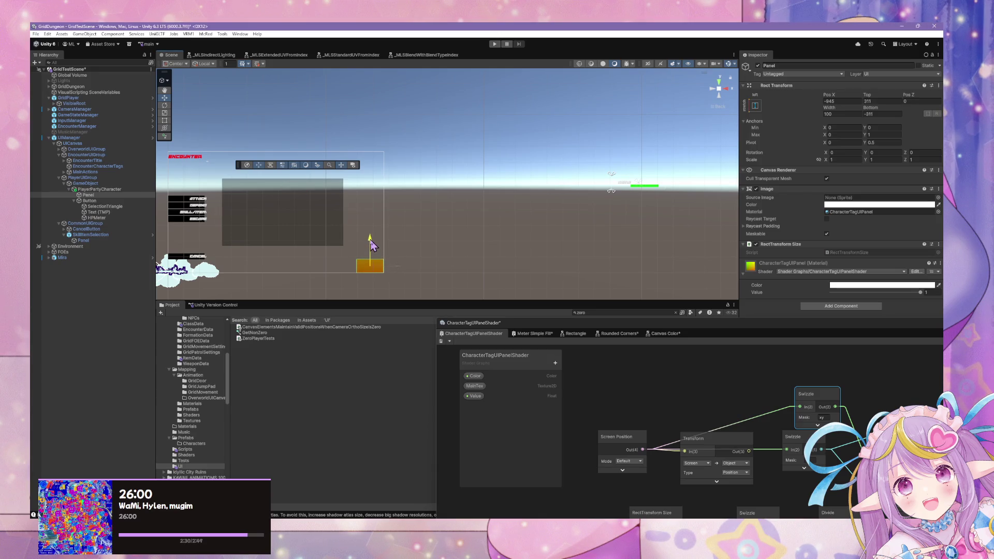
pyautogui.moveTo(406, 271); pyautogui.dragTo(209, 269)
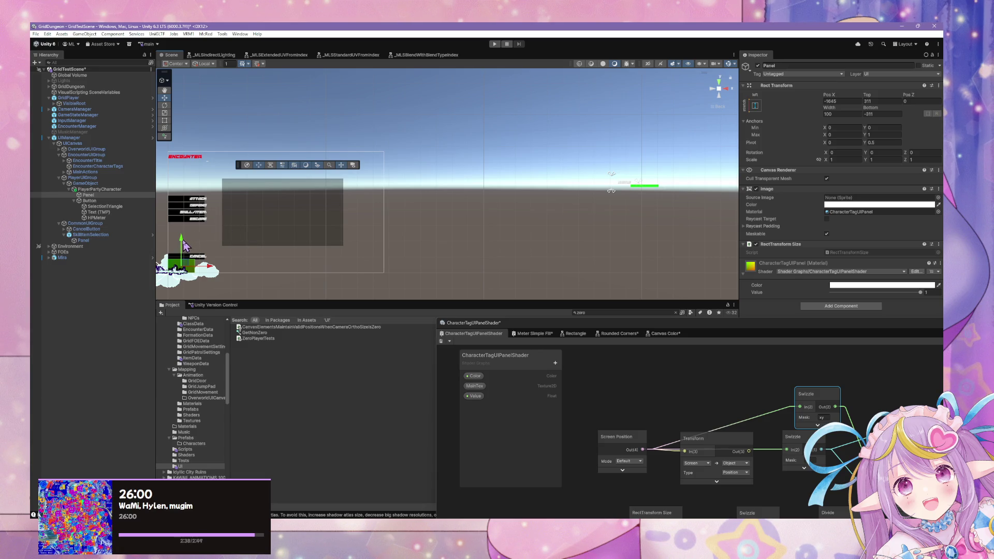
pyautogui.moveTo(182, 247)
pyautogui.mouseDown()
pyautogui.moveTo(182, 261)
pyautogui.moveTo(187, 136)
pyautogui.moveTo(314, 170)
pyautogui.moveTo(401, 174)
pyautogui.mouseUp()
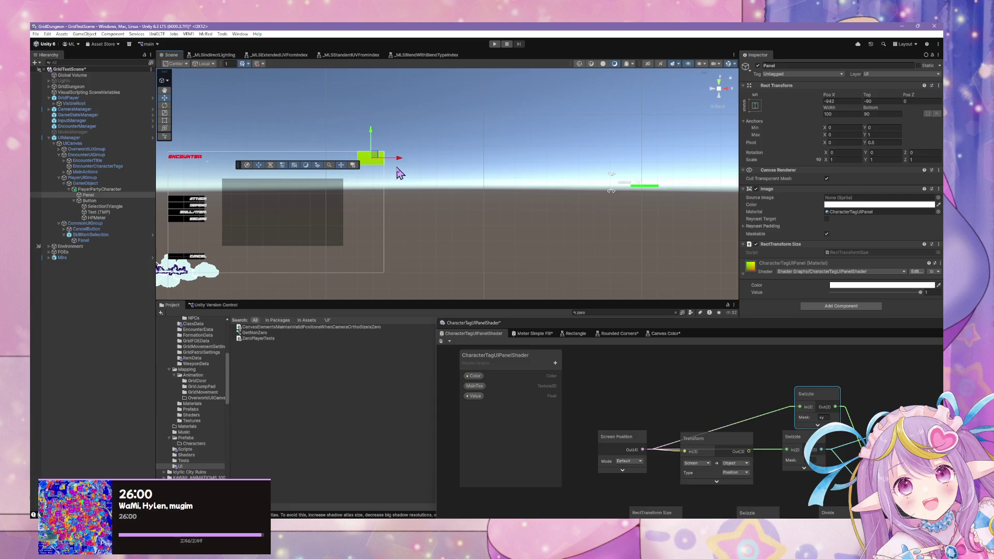